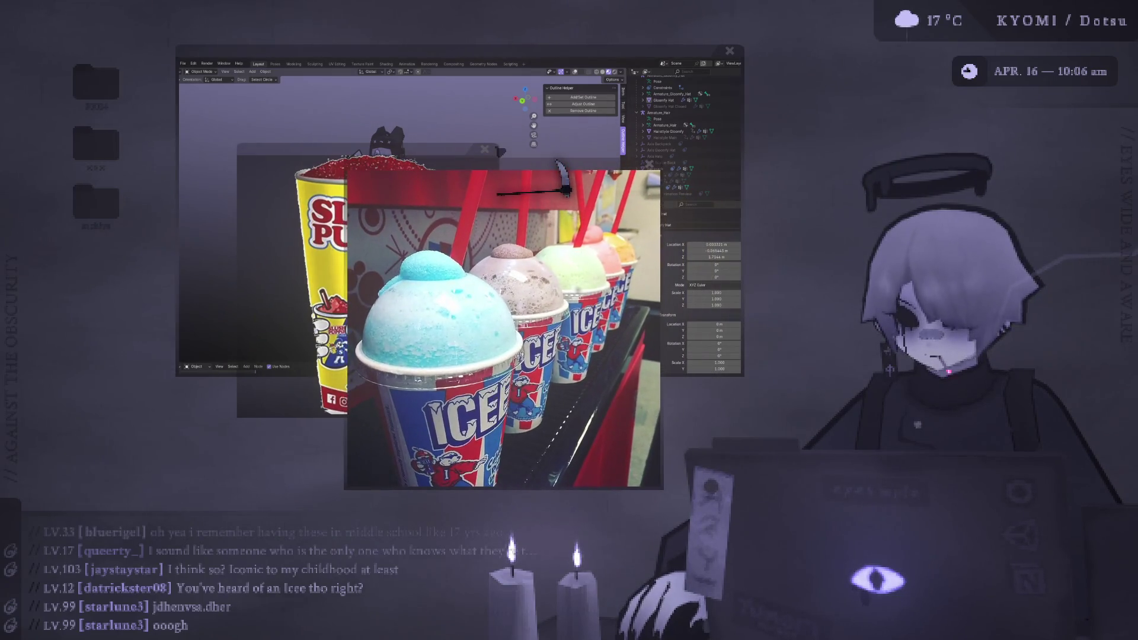
- Move the ICEE cups photo up and right over Blender to uncover the Slush Puppie image
mouse_move(528, 143)
left_mouse_down()
mouse_move(673, 64)
mouse_move(672, 51)
left_mouse_up()
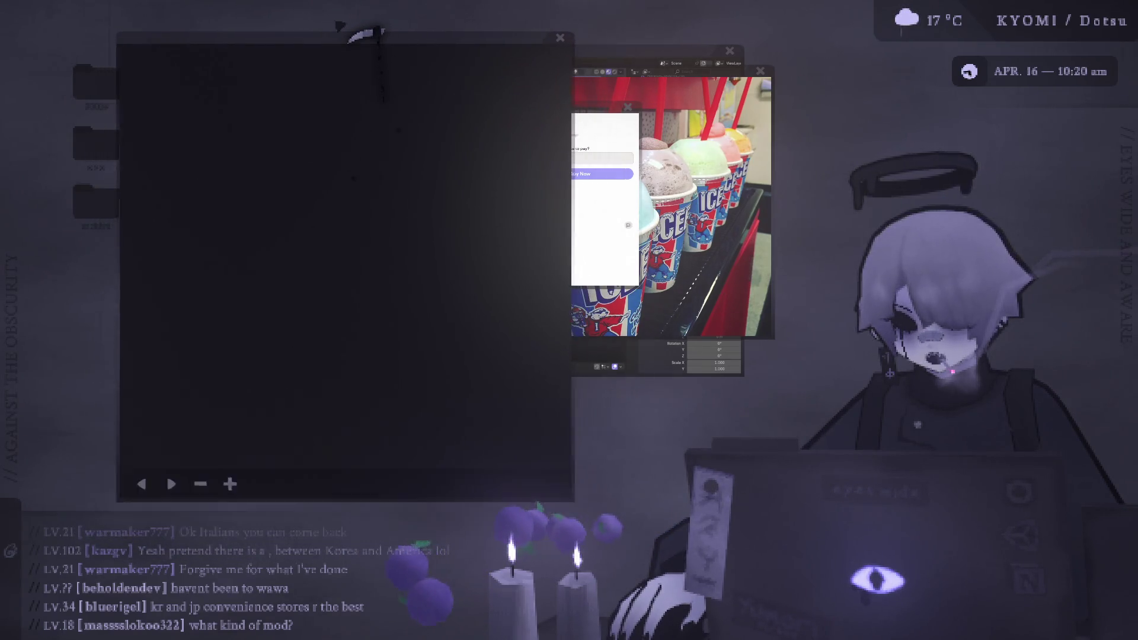
- Sketch a tall panel rectangle on the whiteboard, undoing the trial hanging loop and stray dot
mouse_move(236, 167)
left_mouse_down()
mouse_move(220, 391)
mouse_move(320, 384)
mouse_move(329, 169)
mouse_move(237, 161)
left_mouse_up()
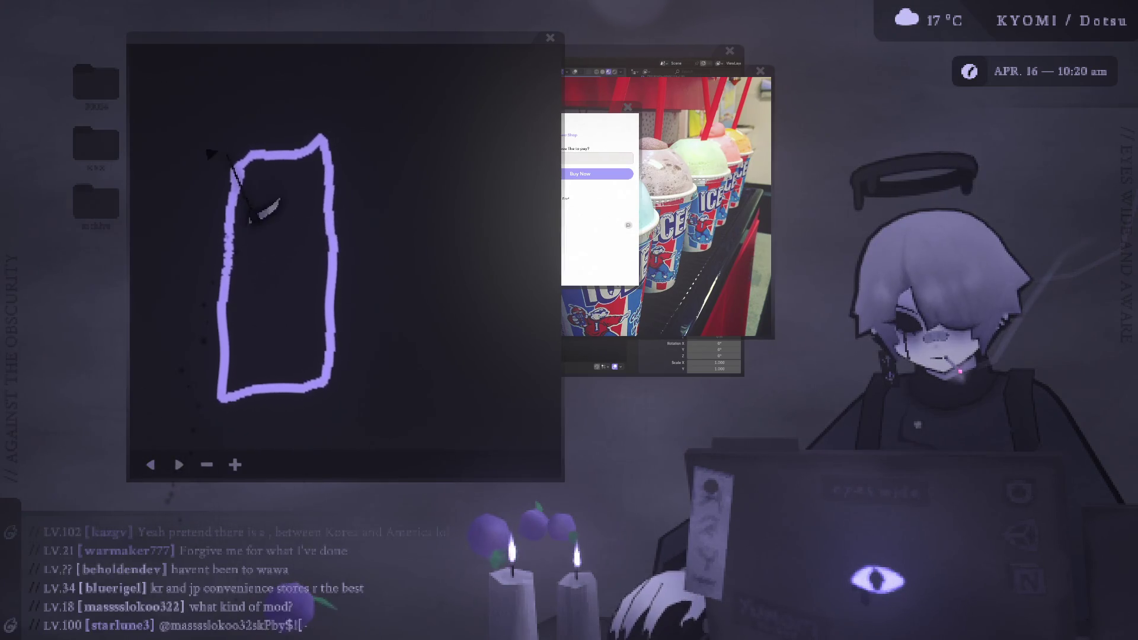
mouse_move(273, 173)
left_mouse_down()
mouse_move(248, 135)
mouse_move(270, 56)
left_mouse_up()
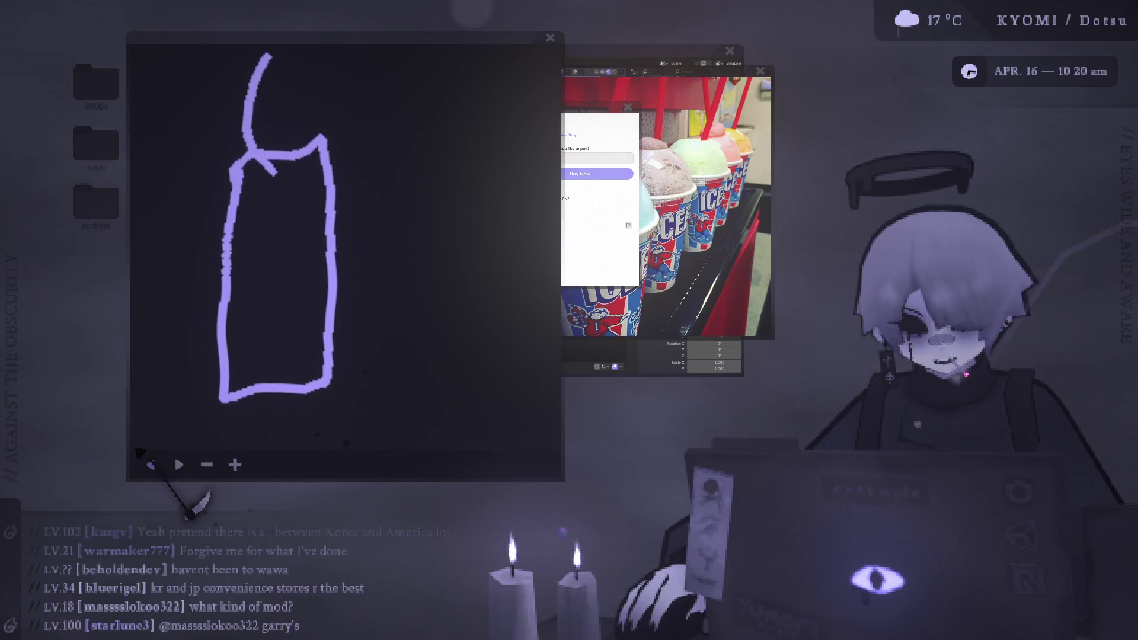
left_click(148, 462)
left_click(148, 462)
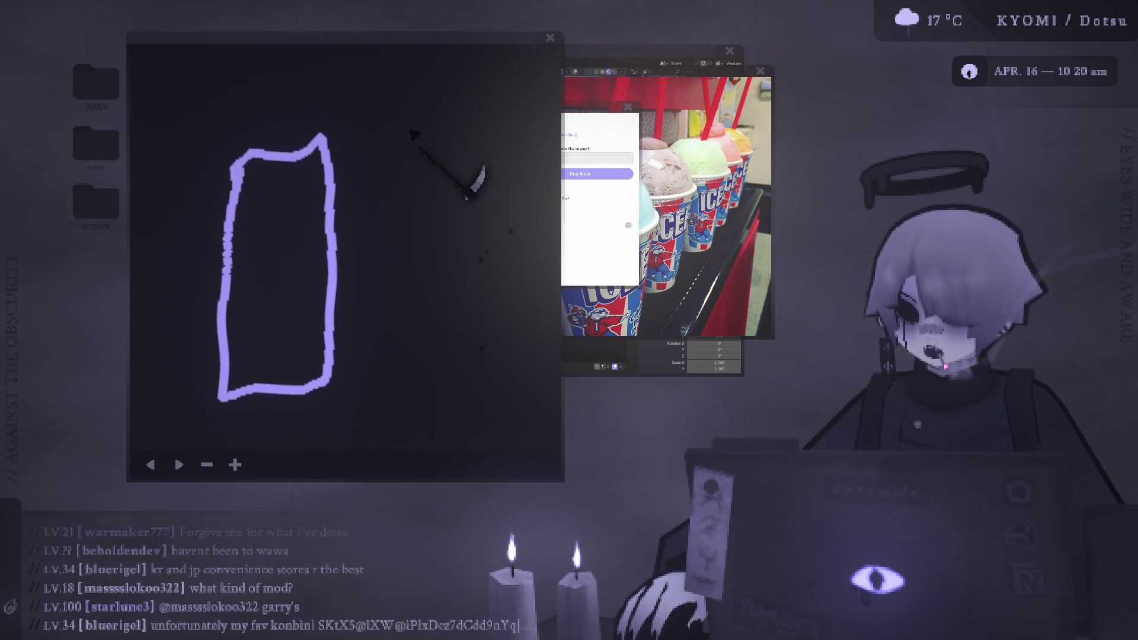
- Try a second panel and a connecting dash, then undo them back to the single rectangle
left_click_drag(425, 144, 419, 377)
mouse_move(436, 138)
left_mouse_down()
mouse_move(511, 133)
mouse_move(509, 396)
mouse_move(418, 403)
mouse_move(419, 379)
left_mouse_up()
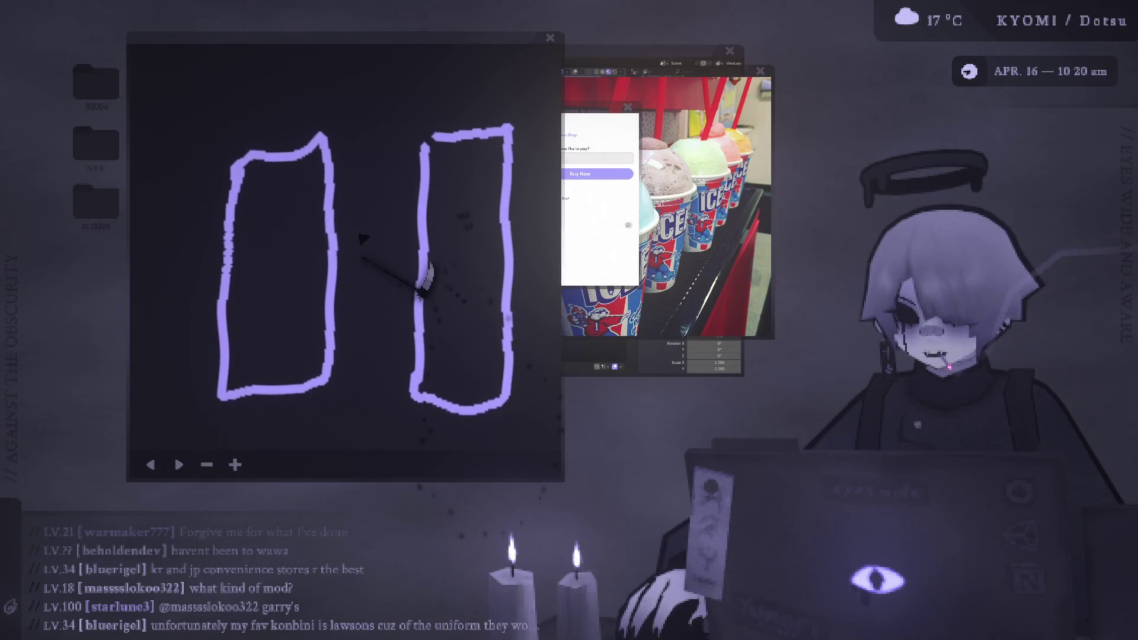
mouse_move(380, 240)
left_mouse_down()
mouse_move(367, 249)
mouse_move(408, 230)
left_mouse_up()
left_click(150, 465)
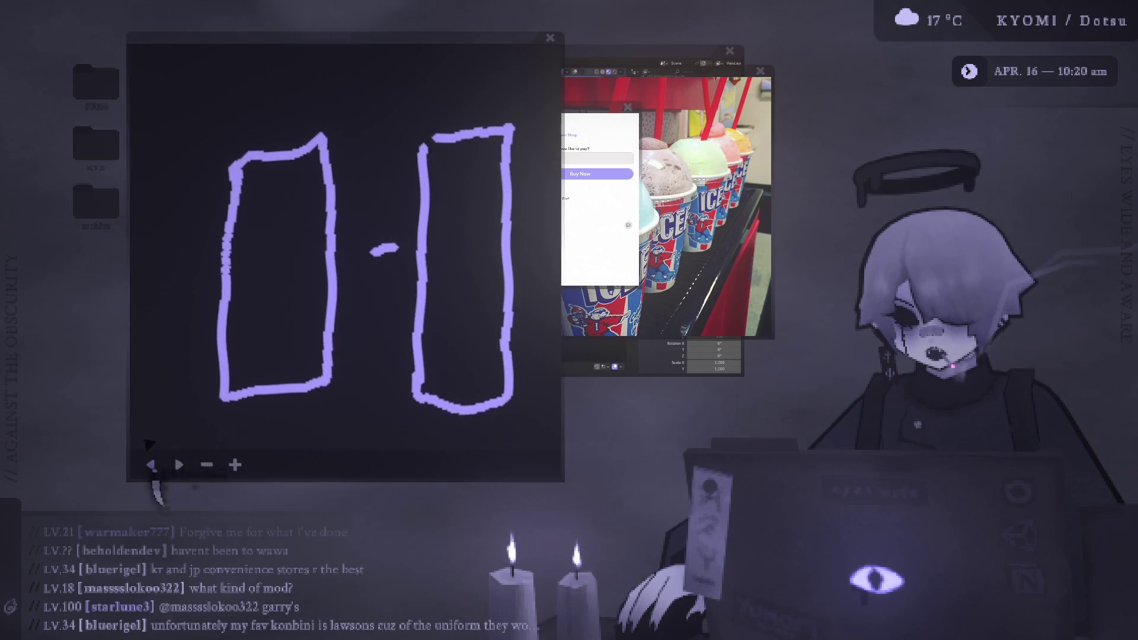
left_click(150, 465)
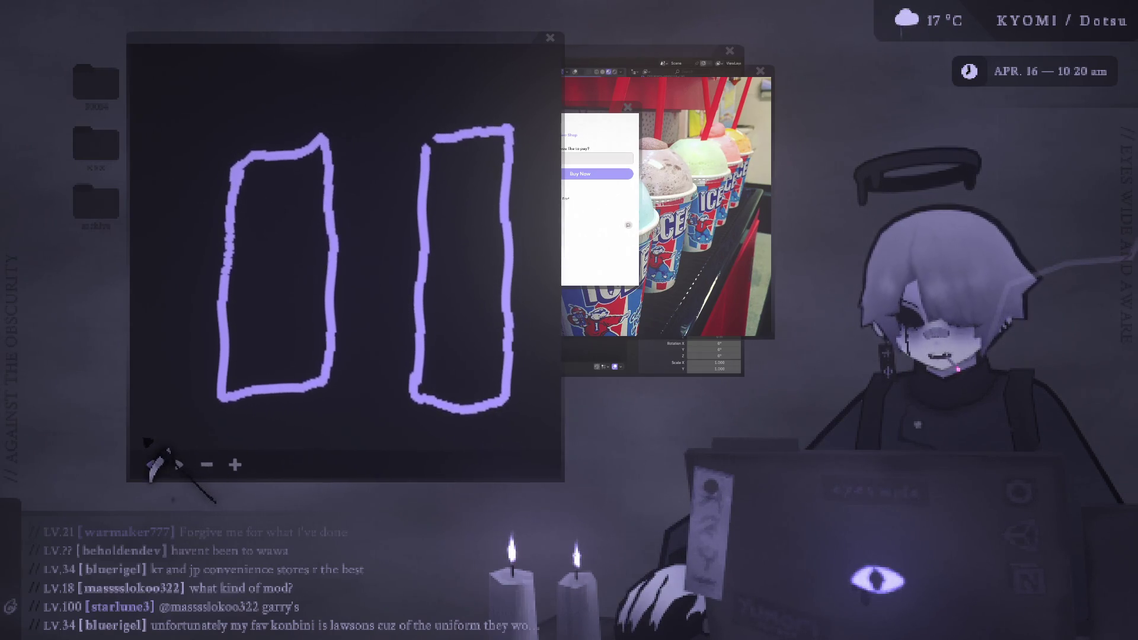
left_click(151, 465)
left_click(151, 465)
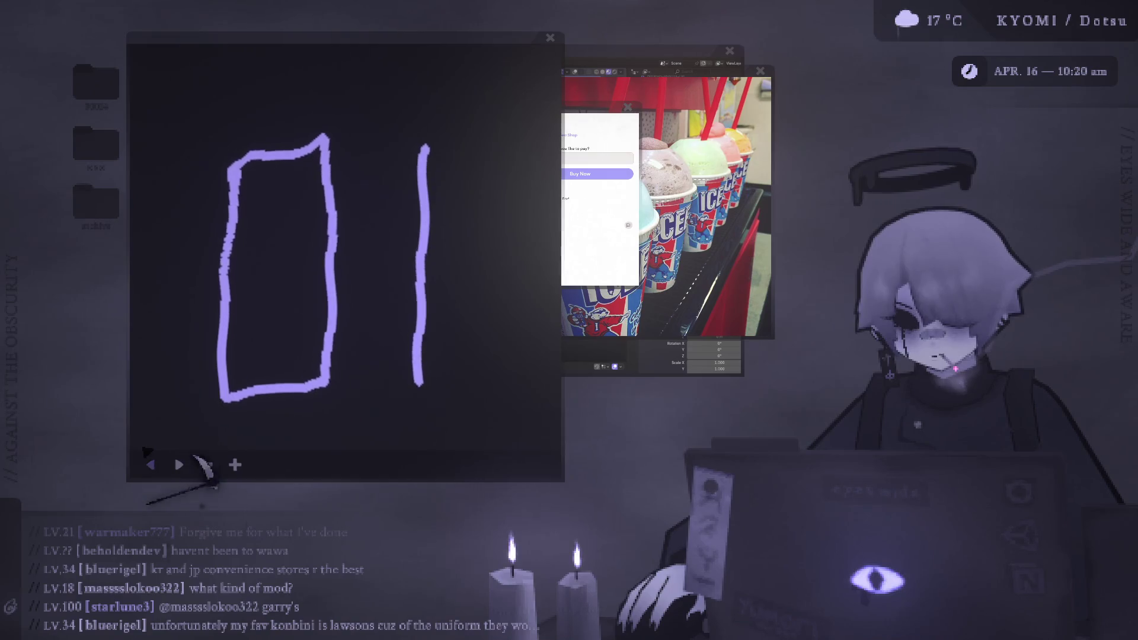
left_click(150, 465)
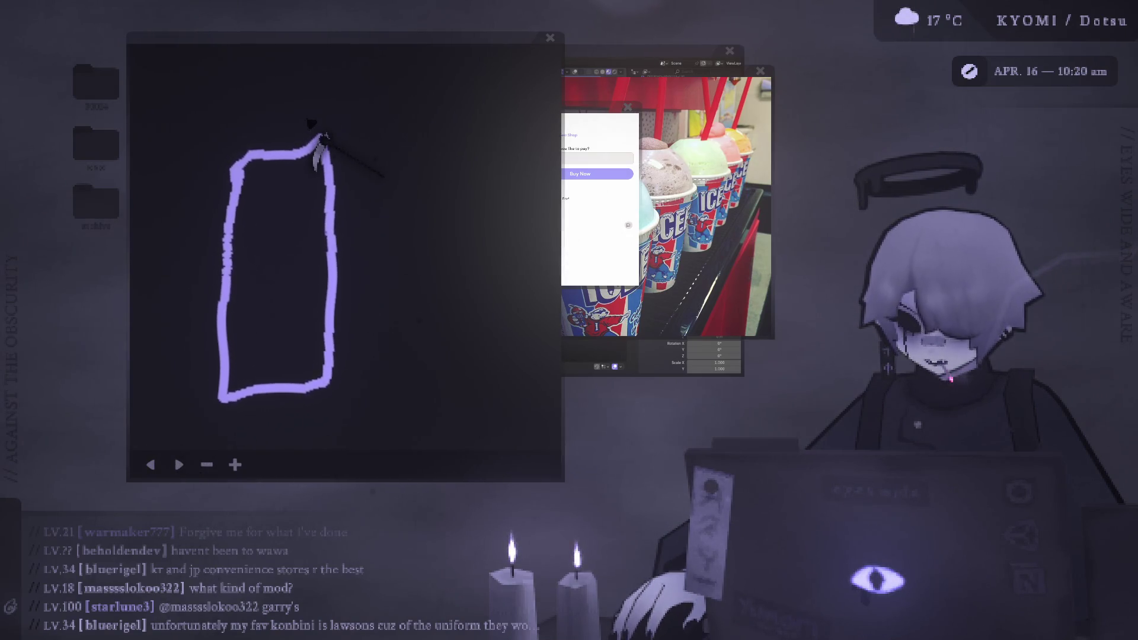
- Add a joined top edge and second panel, plus two vertical edges right of the box, undoing the last
left_click_drag(312, 141, 438, 133)
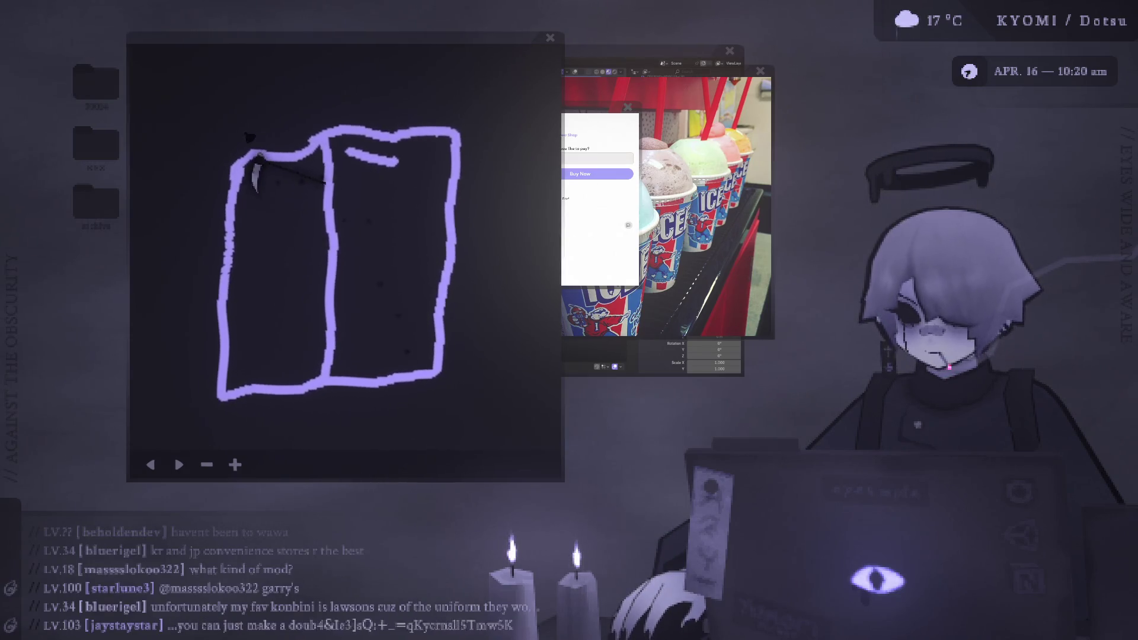
left_click_drag(233, 168, 409, 156)
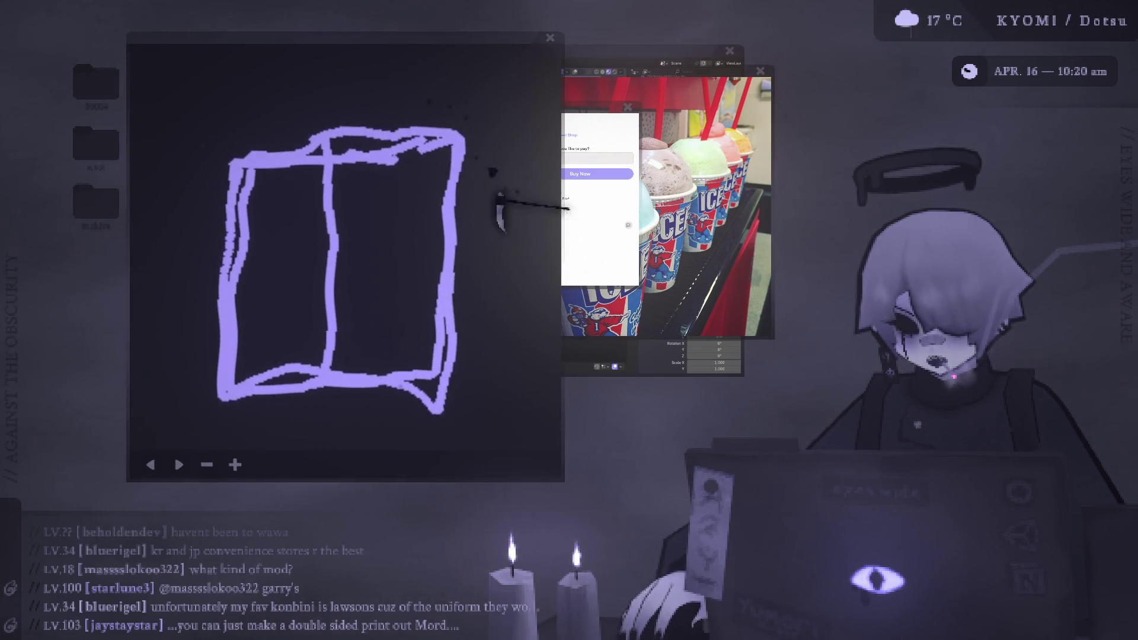
mouse_move(513, 212)
left_mouse_down()
mouse_move(487, 279)
mouse_move(496, 173)
mouse_move(514, 132)
left_mouse_up()
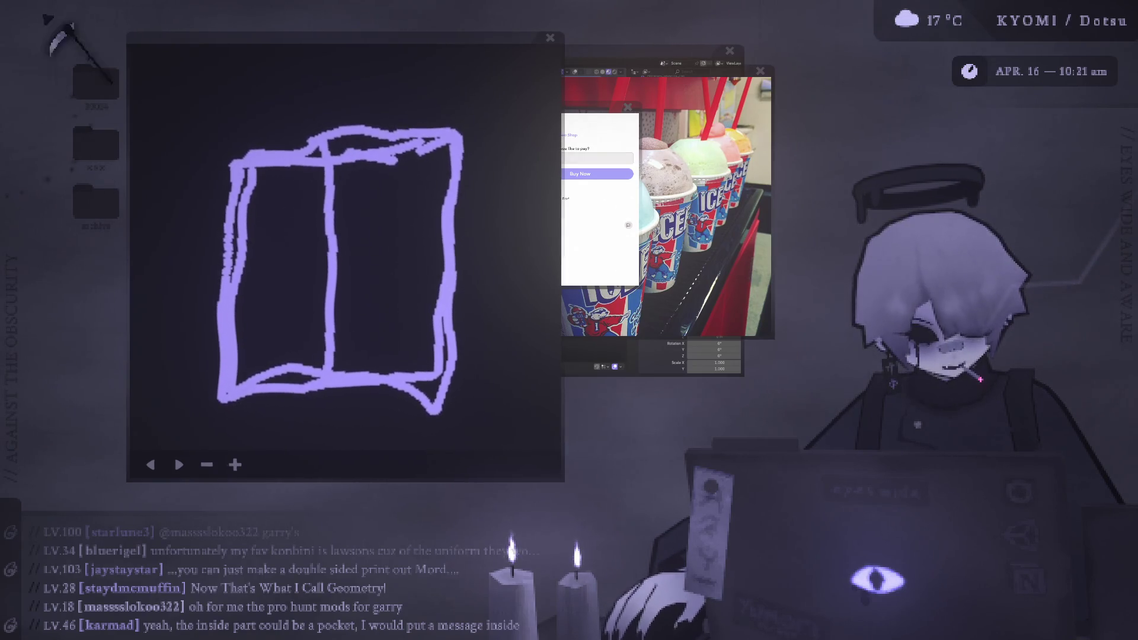
left_click_drag(499, 188, 465, 370)
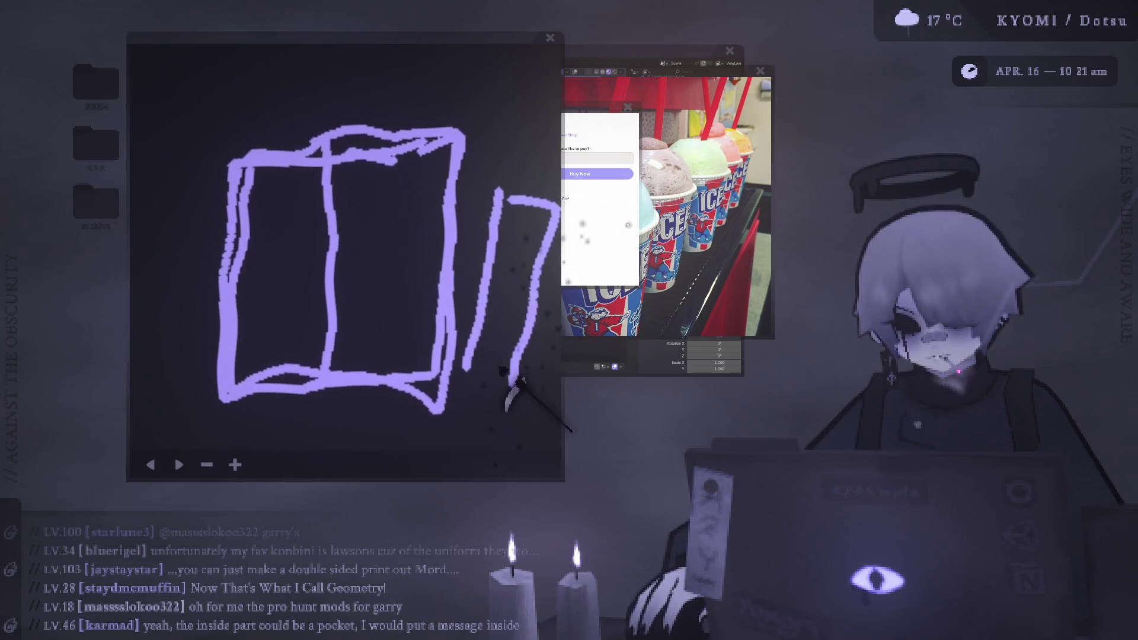
left_click(150, 464)
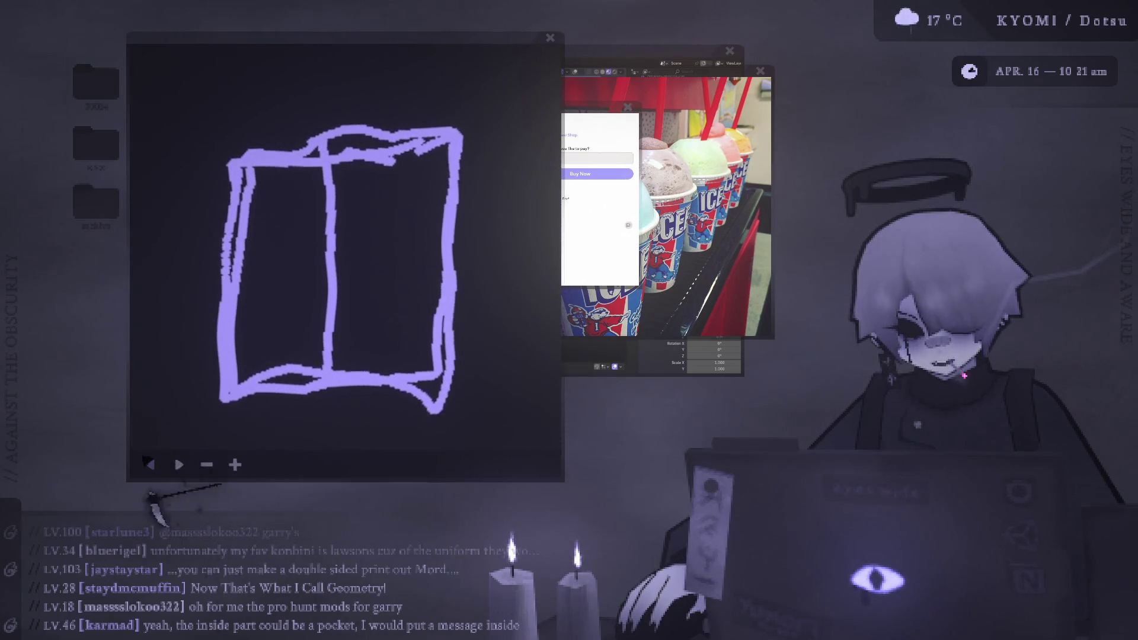
- Clear the old sketch and draw three cup-panel rectangles
left_click(150, 464)
left_click(150, 464)
left_click(150, 464)
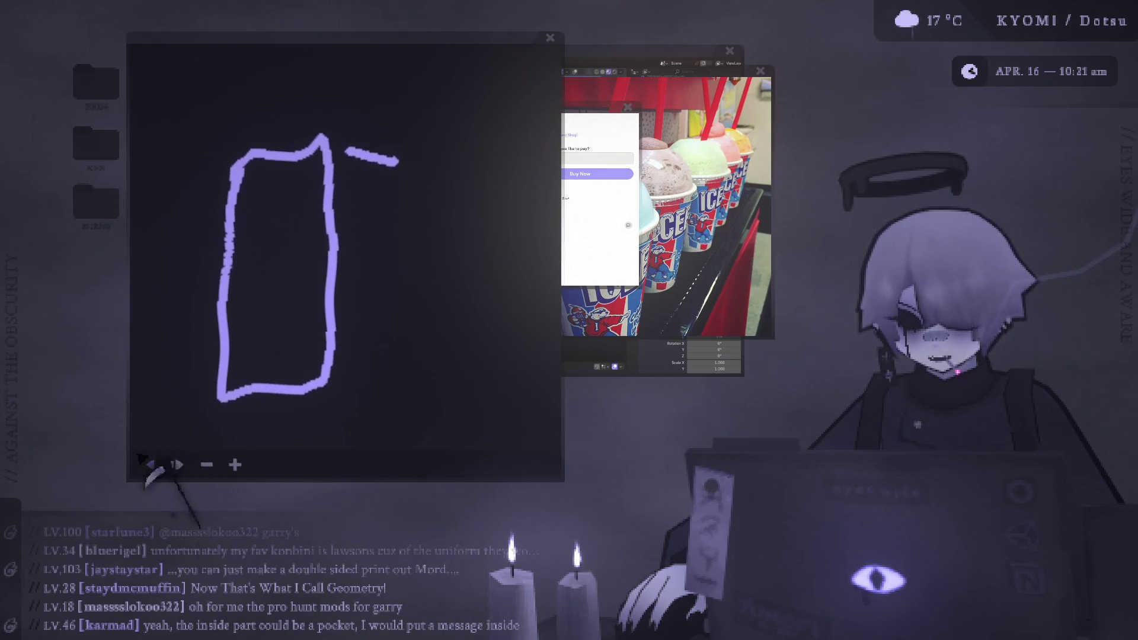
left_click(150, 464)
left_click(150, 464)
left_click_drag(201, 67, 198, 230)
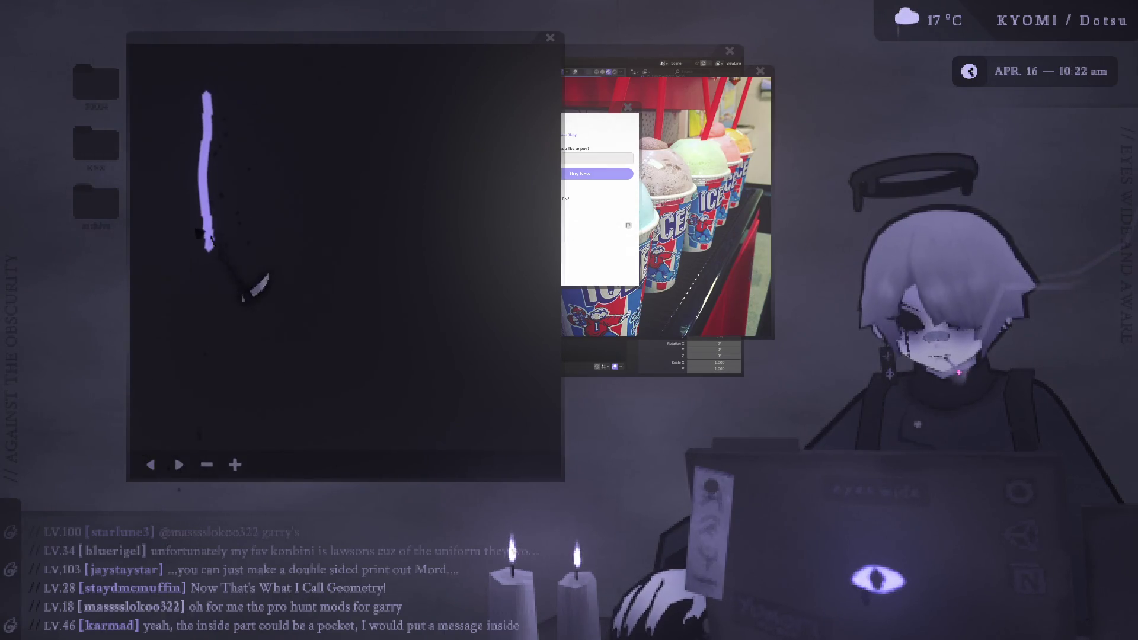
left_click_drag(260, 154, 200, 86)
mouse_move(354, 76)
left_mouse_down()
mouse_move(356, 230)
mouse_move(418, 116)
mouse_move(354, 77)
left_mouse_up()
mouse_move(428, 295)
left_mouse_down()
mouse_move(544, 394)
mouse_move(519, 242)
mouse_move(426, 296)
left_mouse_up()
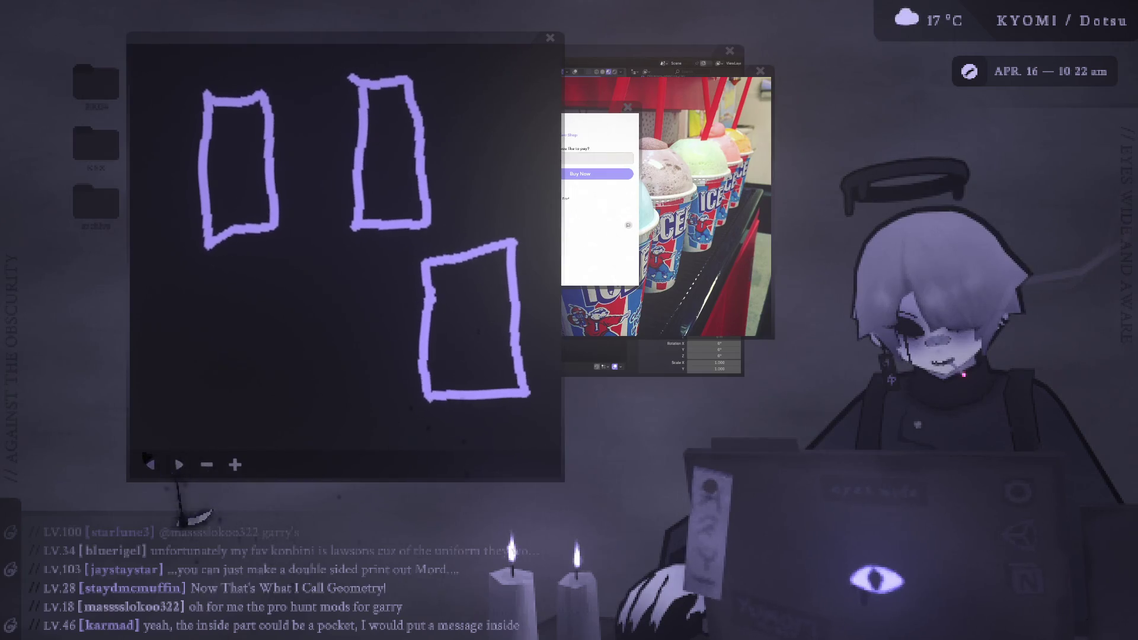
- On a fresh whiteboard page, sketch three hanging tags with marks inside the first
left_click(178, 465)
left_click_drag(318, 148, 313, 371)
left_click_drag(320, 148, 394, 137)
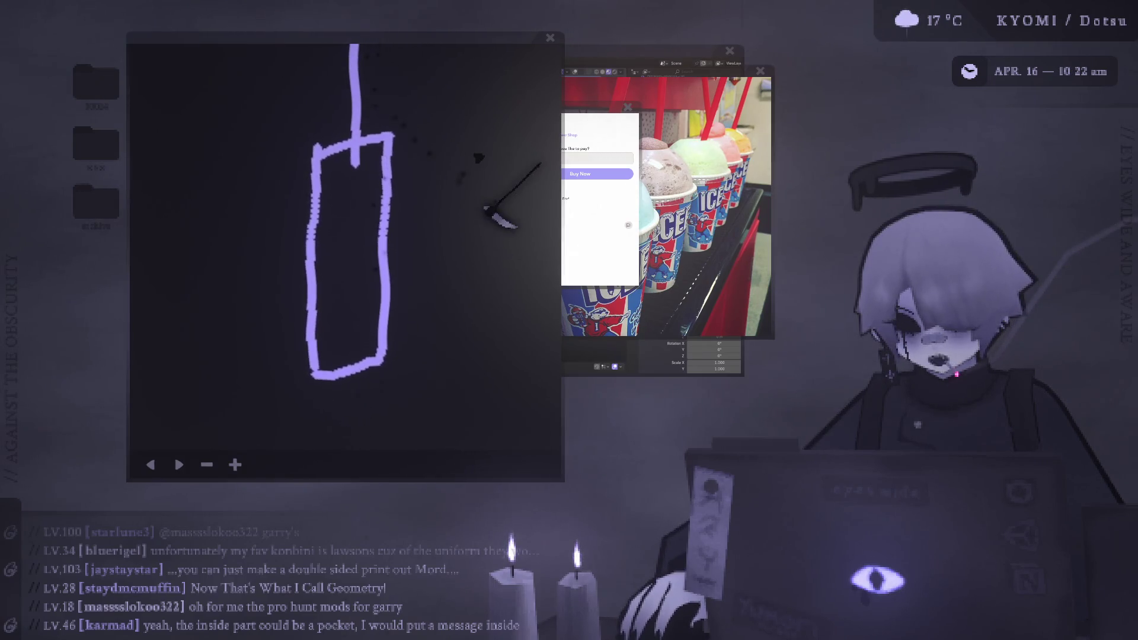
mouse_move(522, 123)
left_mouse_down()
mouse_move(442, 269)
mouse_move(501, 286)
mouse_move(523, 128)
mouse_move(508, 47)
left_mouse_up()
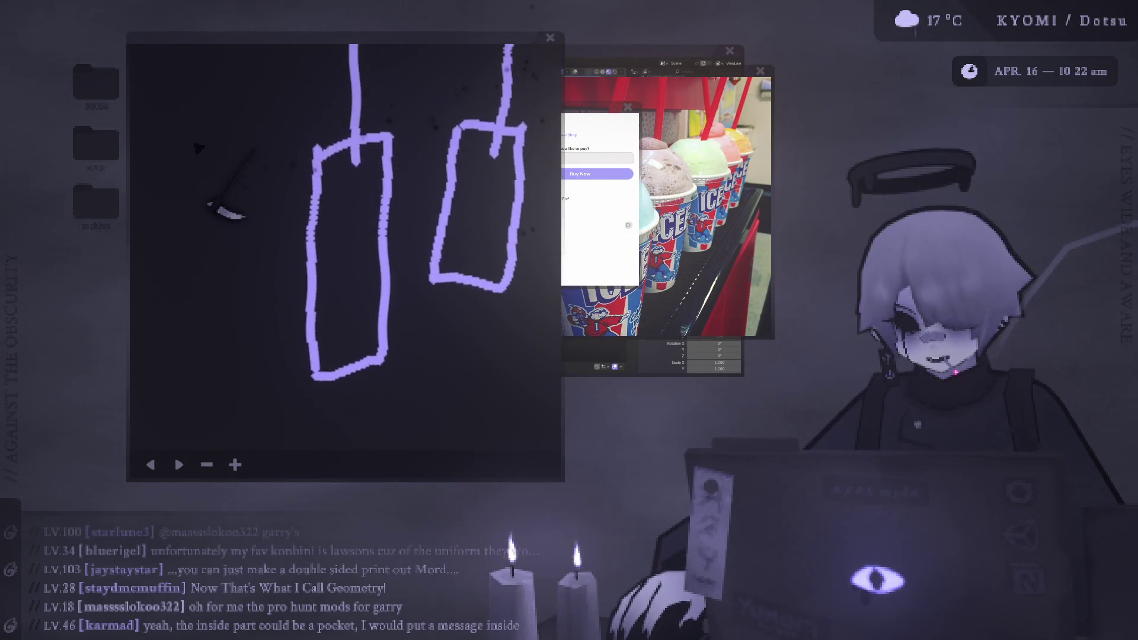
mouse_move(208, 157)
left_mouse_down()
mouse_move(185, 329)
mouse_move(264, 317)
mouse_move(284, 161)
mouse_move(212, 152)
mouse_move(246, 46)
left_mouse_up()
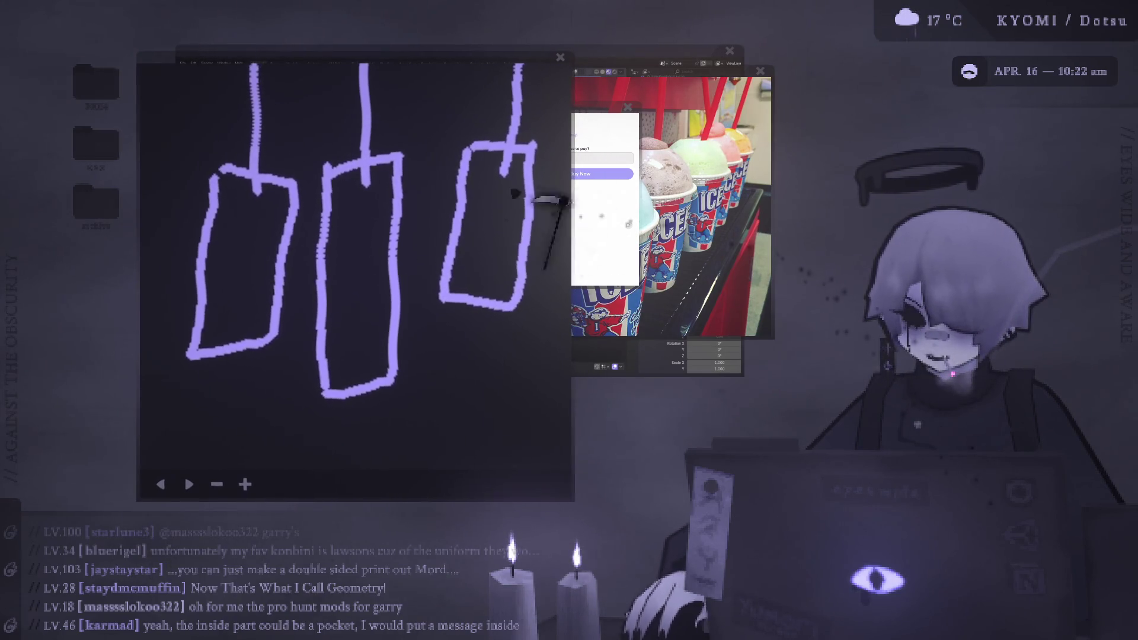
left_click_drag(217, 323, 261, 301)
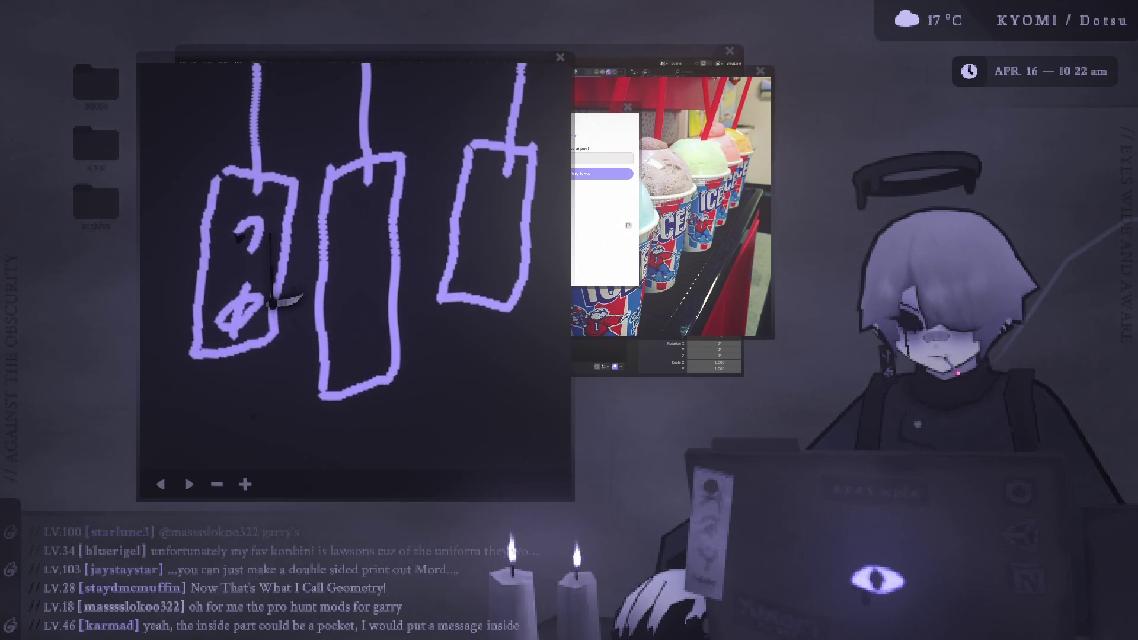
left_click_drag(230, 235, 251, 250)
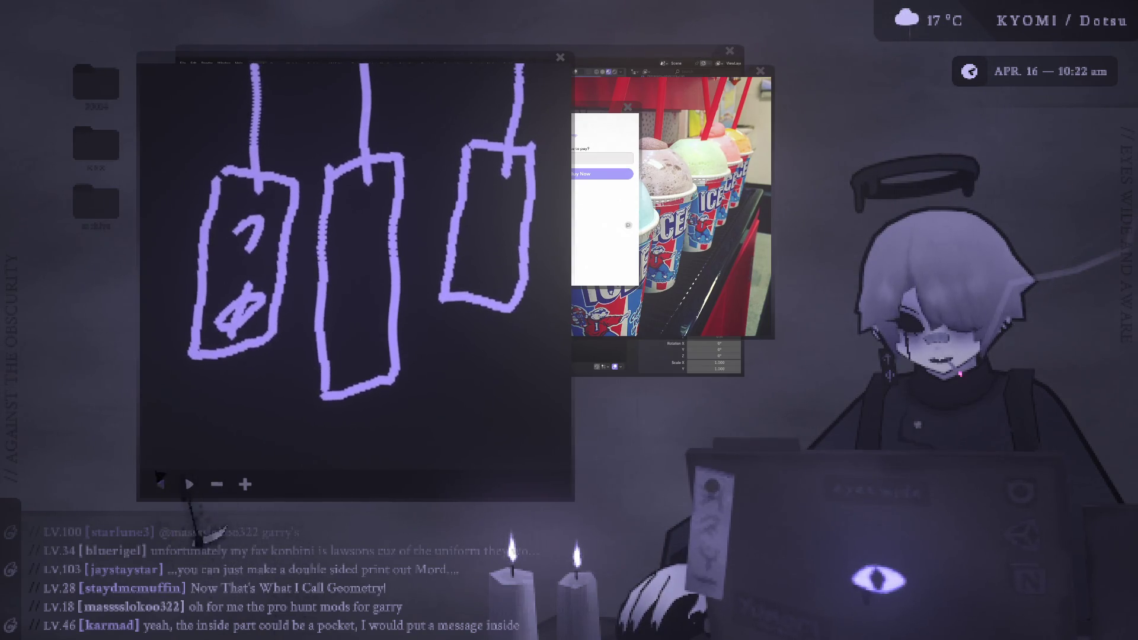
- Undo the tag strokes, leaving only a single wavy vertical stroke
left_click(160, 483)
left_click(160, 483)
left_click(161, 484)
left_click(160, 483)
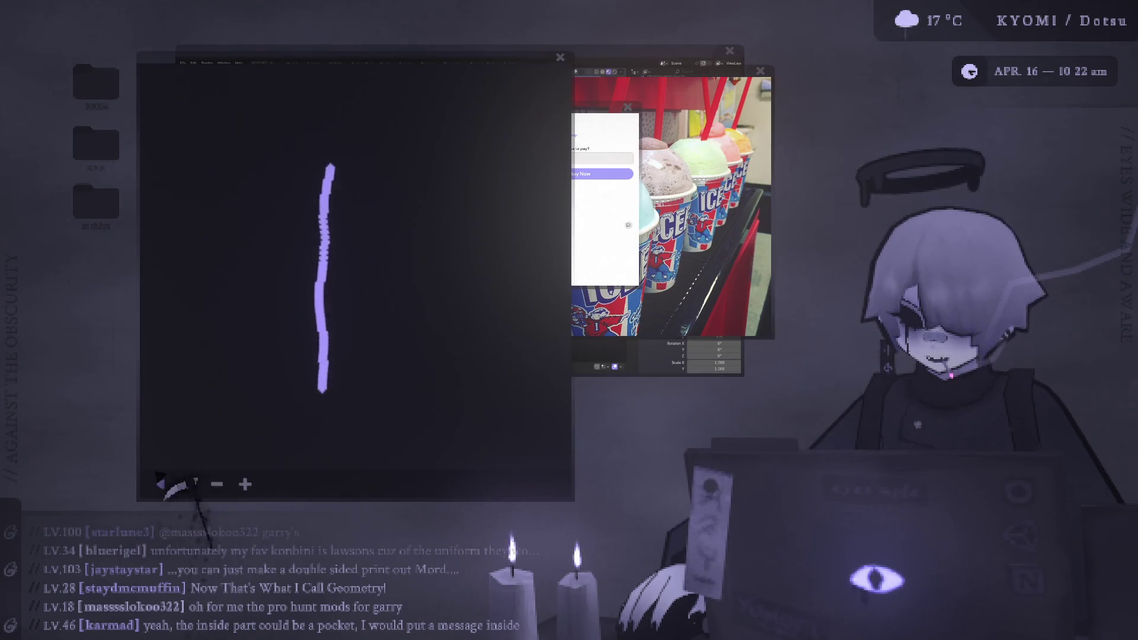
- Undo the last tag stroke and close the whiteboard to reveal the Blender scene
left_click(160, 483)
left_click(560, 58)
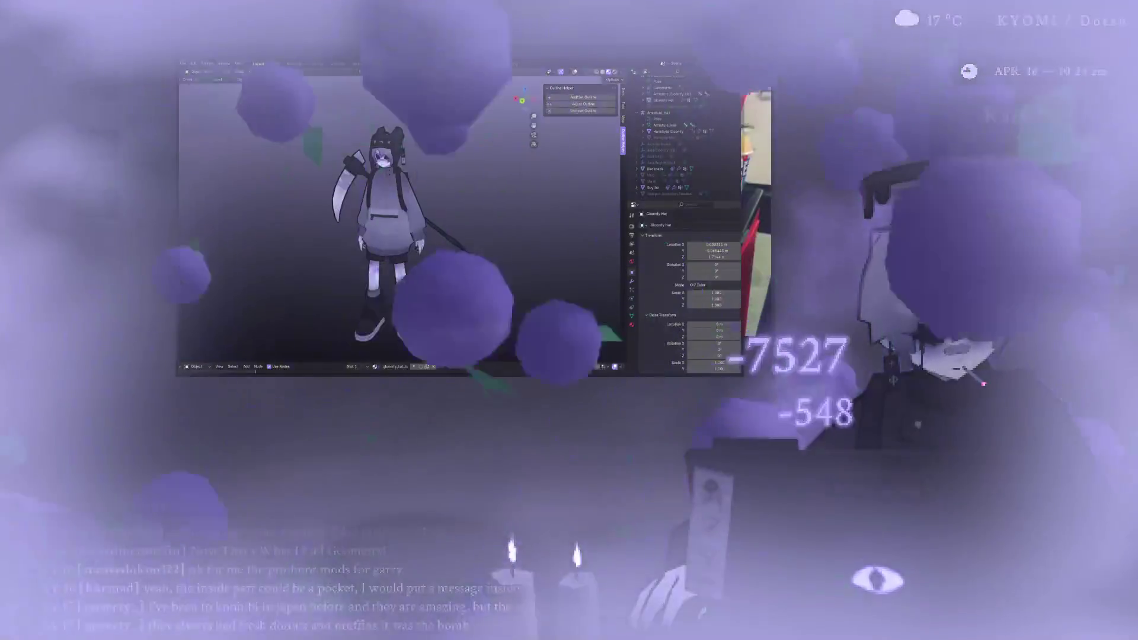
scroll(386, 225, "up", 3)
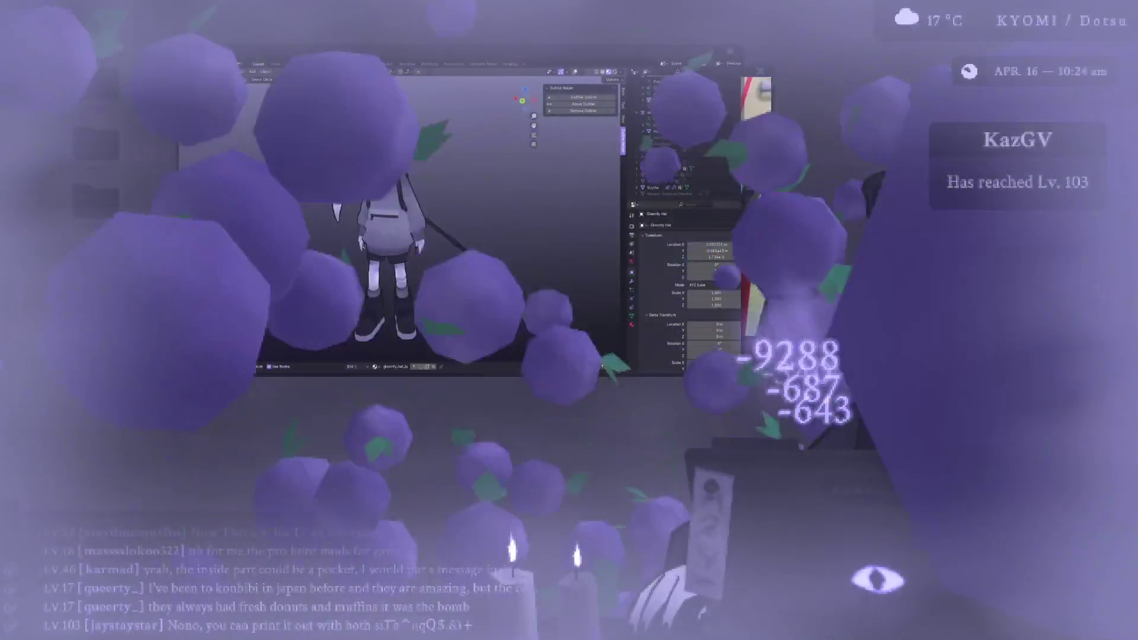
scroll(385, 225, "down", 3)
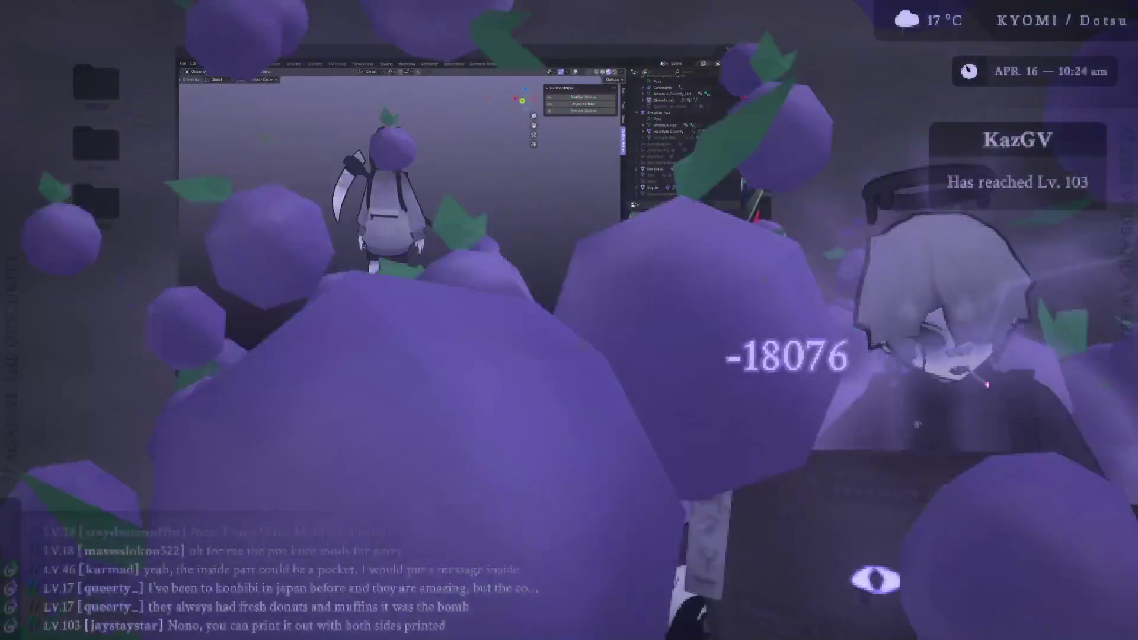
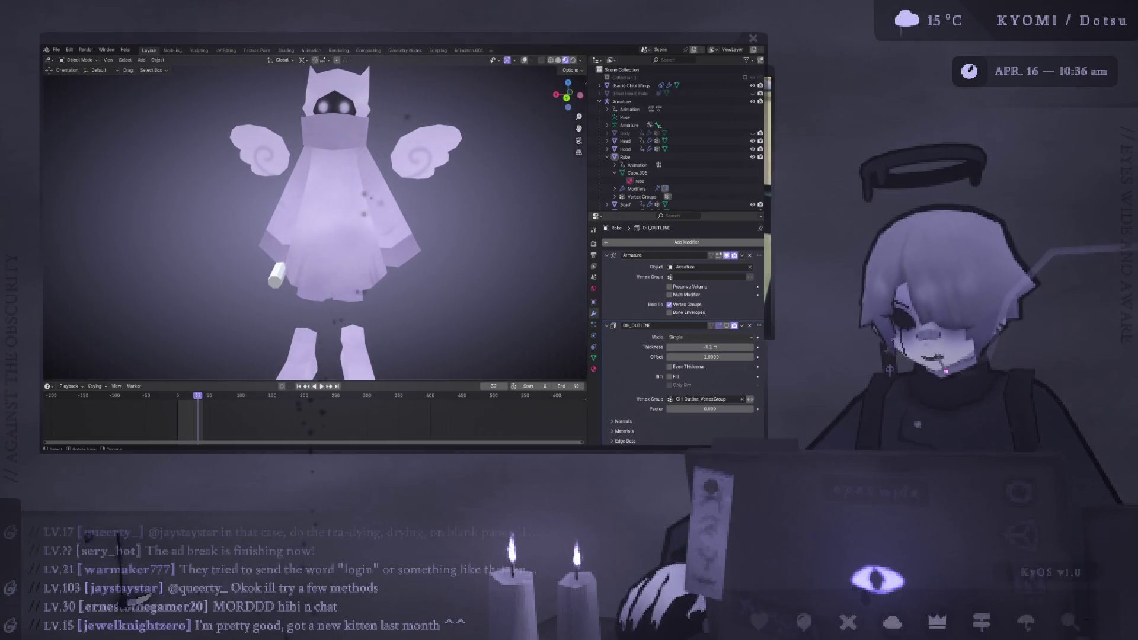
- Make the Body visible so the character's dark legs show below the robe
mouse_move(332, 255)
middle_mouse_down()
mouse_move(308, 279)
mouse_move(314, 269)
middle_mouse_up()
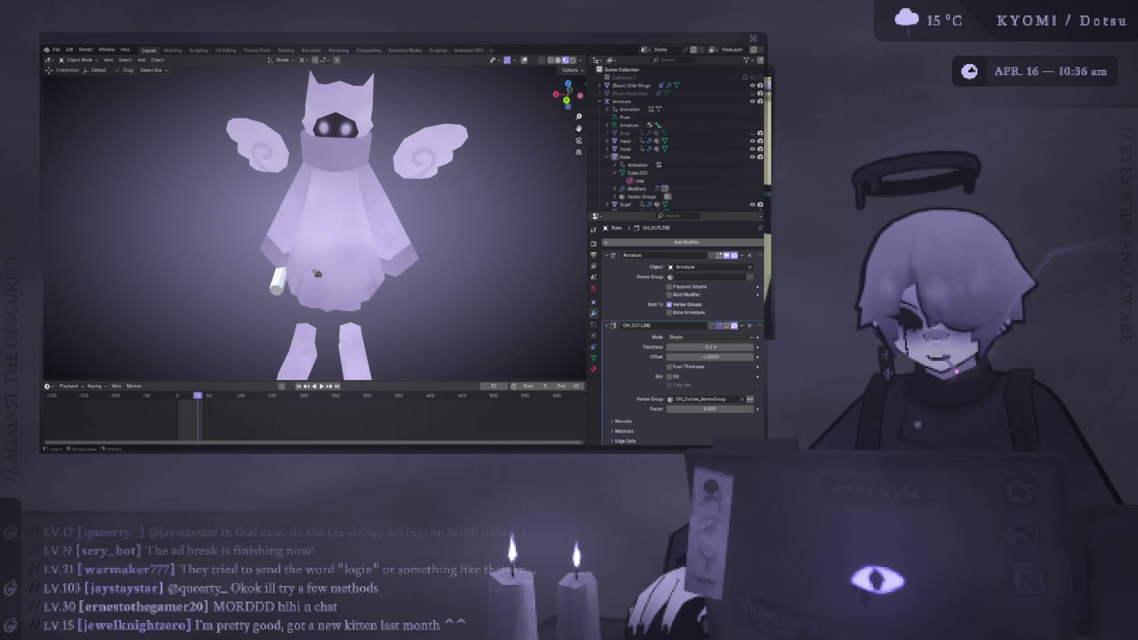
mouse_move(317, 273)
middle_mouse_down()
mouse_move(356, 279)
mouse_move(310, 284)
mouse_move(363, 290)
mouse_move(315, 210)
middle_mouse_up()
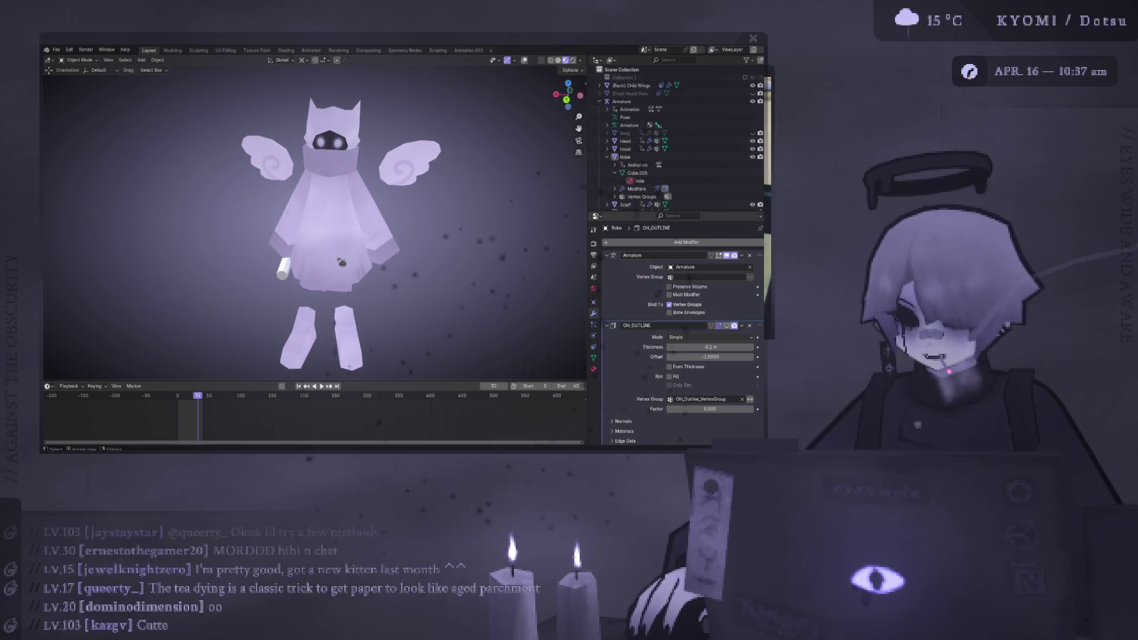
mouse_move(342, 263)
middle_mouse_down()
mouse_move(521, 239)
mouse_move(560, 196)
mouse_move(555, 185)
middle_mouse_up()
left_click(753, 132)
mouse_move(379, 260)
middle_mouse_down()
mouse_move(325, 294)
mouse_move(344, 212)
middle_mouse_up()
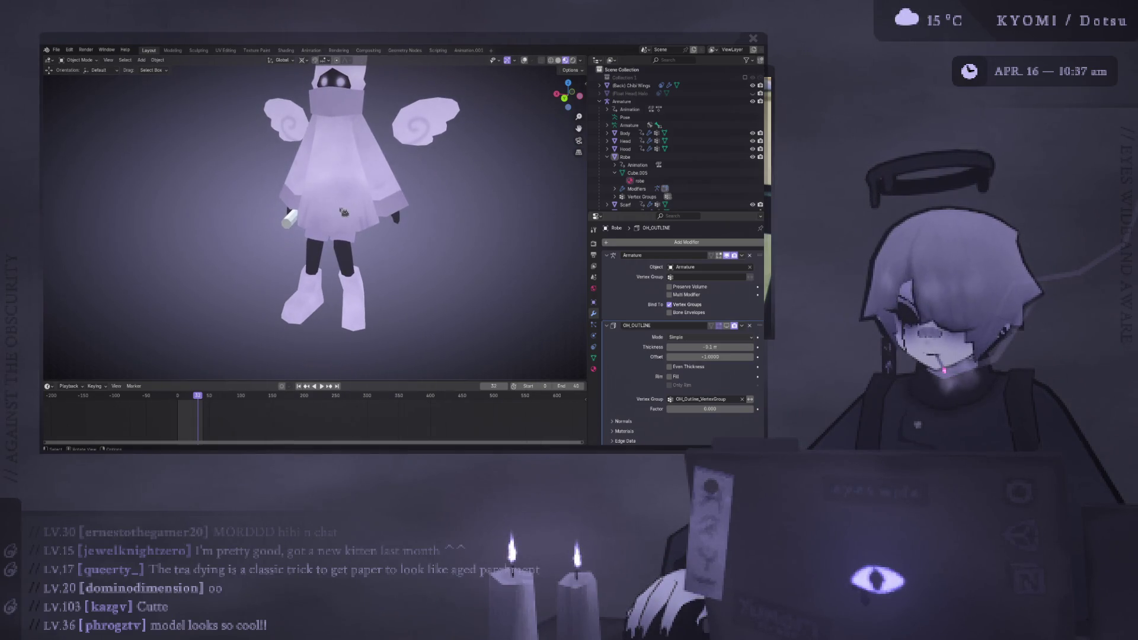
- Select the Shoes and Robe, then collapse the Robe's entry in the Outliner
left_click(347, 269)
scroll(347, 264, "up", 3)
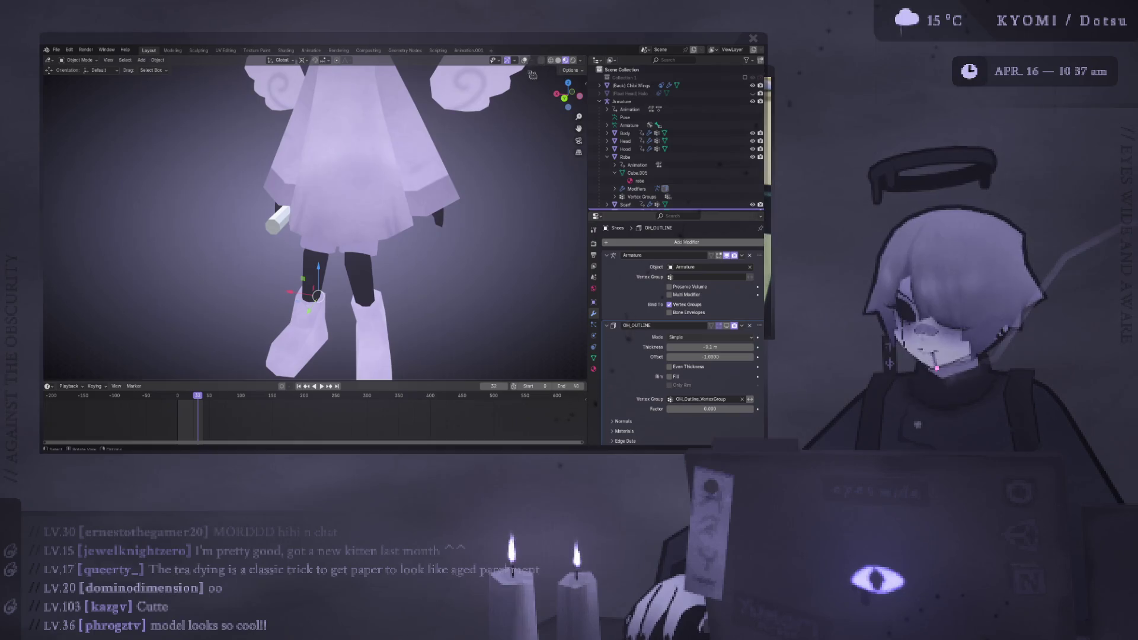
left_click(363, 255)
scroll(380, 233, "down", 3)
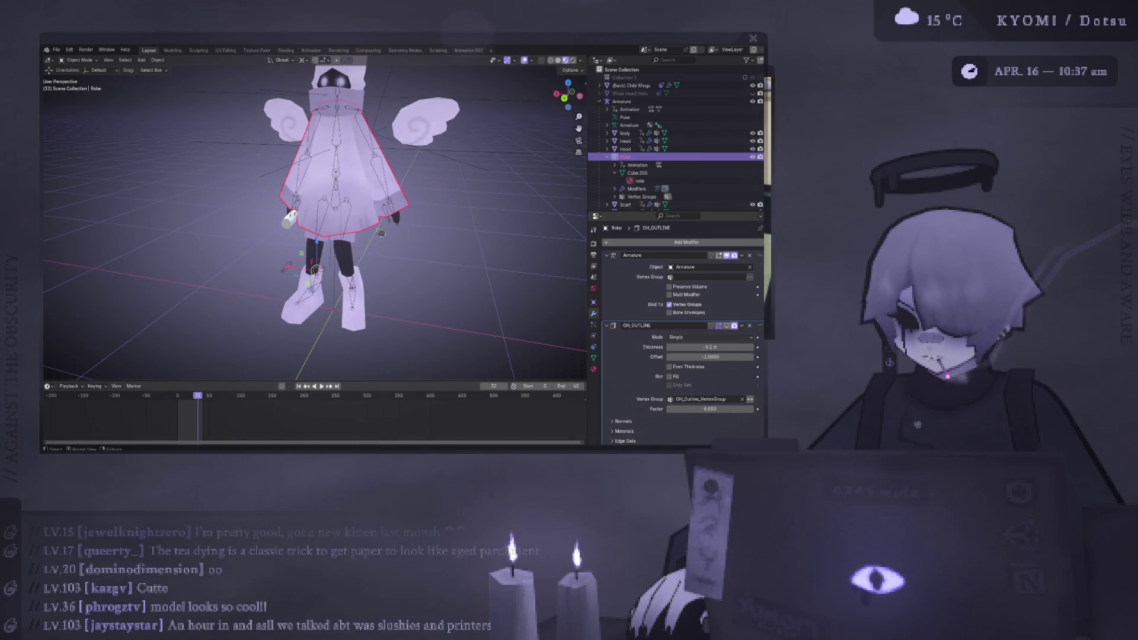
scroll(380, 233, "down", 2)
left_click(262, 219)
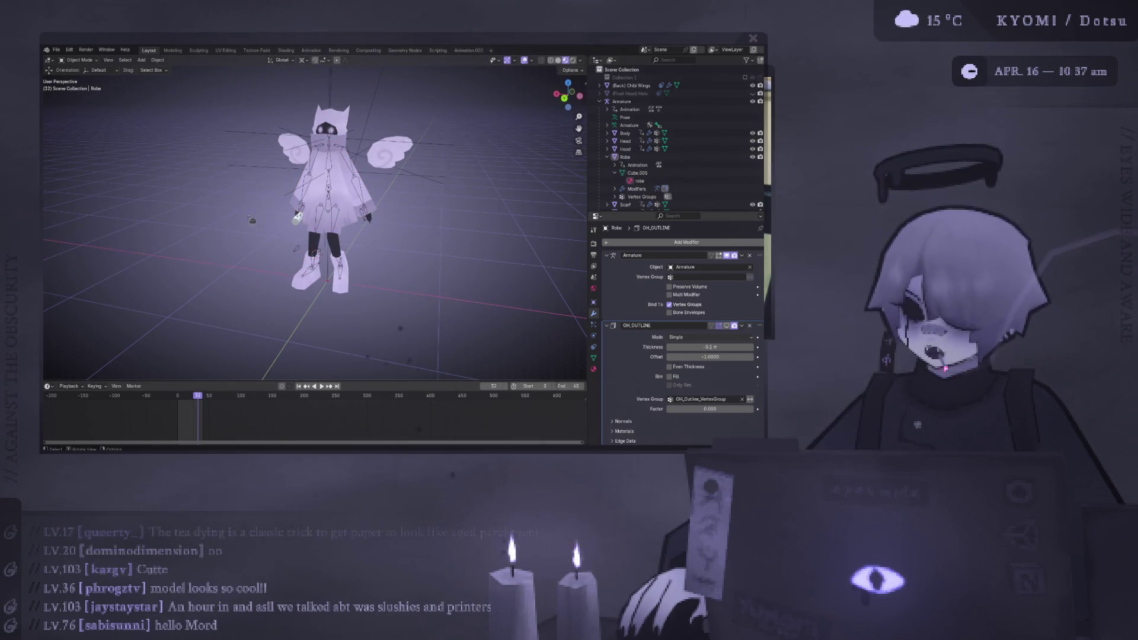
left_click(607, 156)
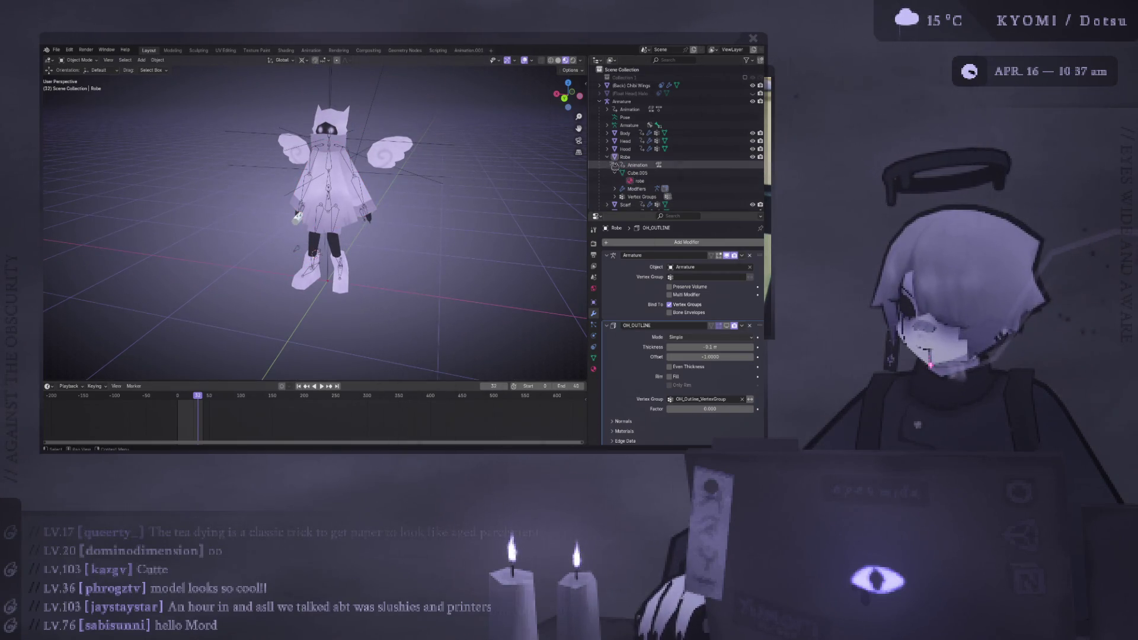
scroll(611, 153, "down", 2)
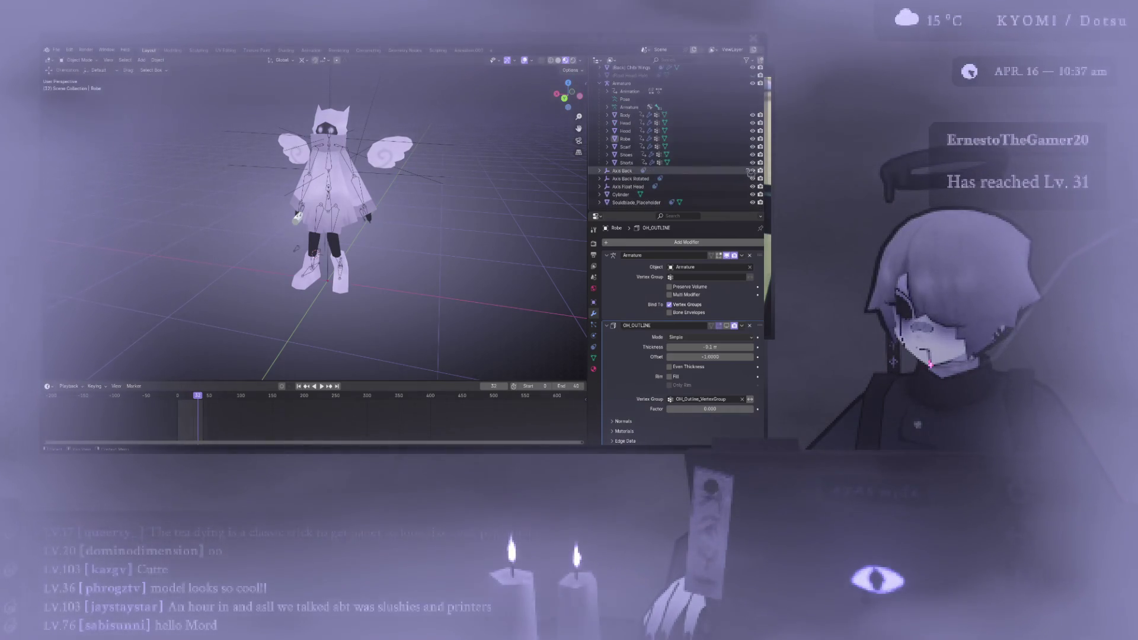
- Hide the Axis Back Rotated, Axis Float Head and Cylinder objects
left_click_drag(753, 178, 753, 186)
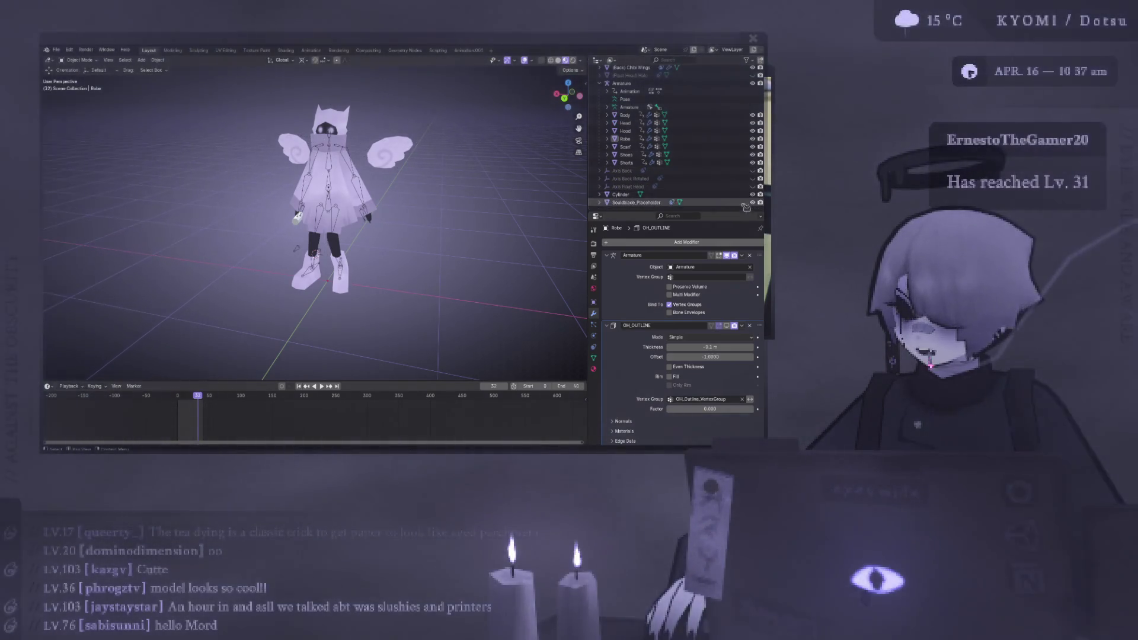
left_click(748, 194)
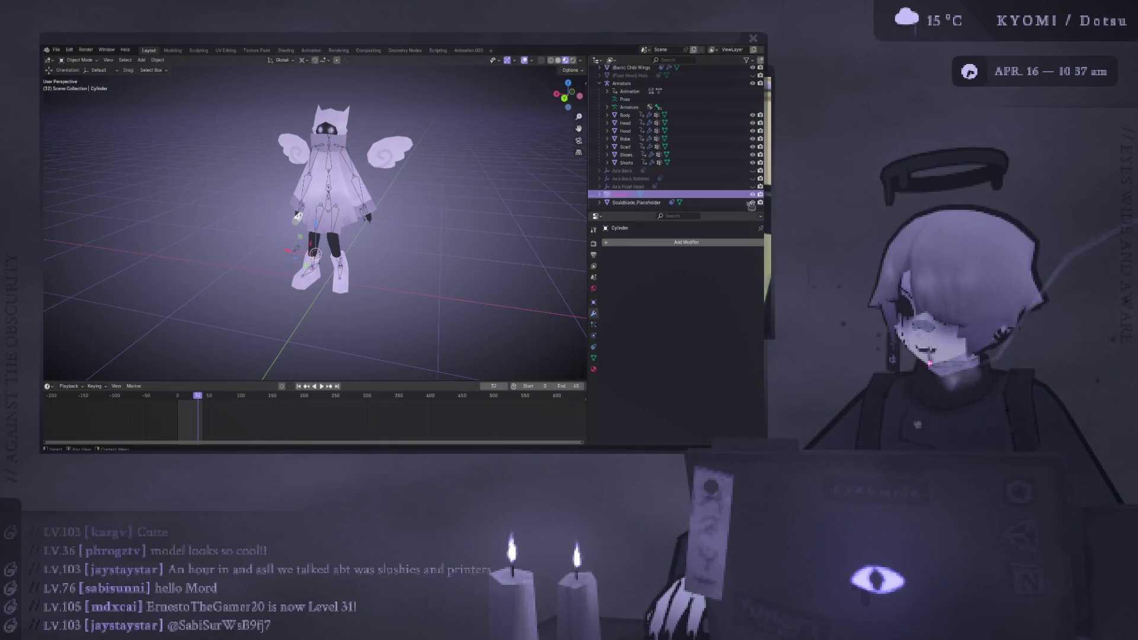
left_click(754, 194)
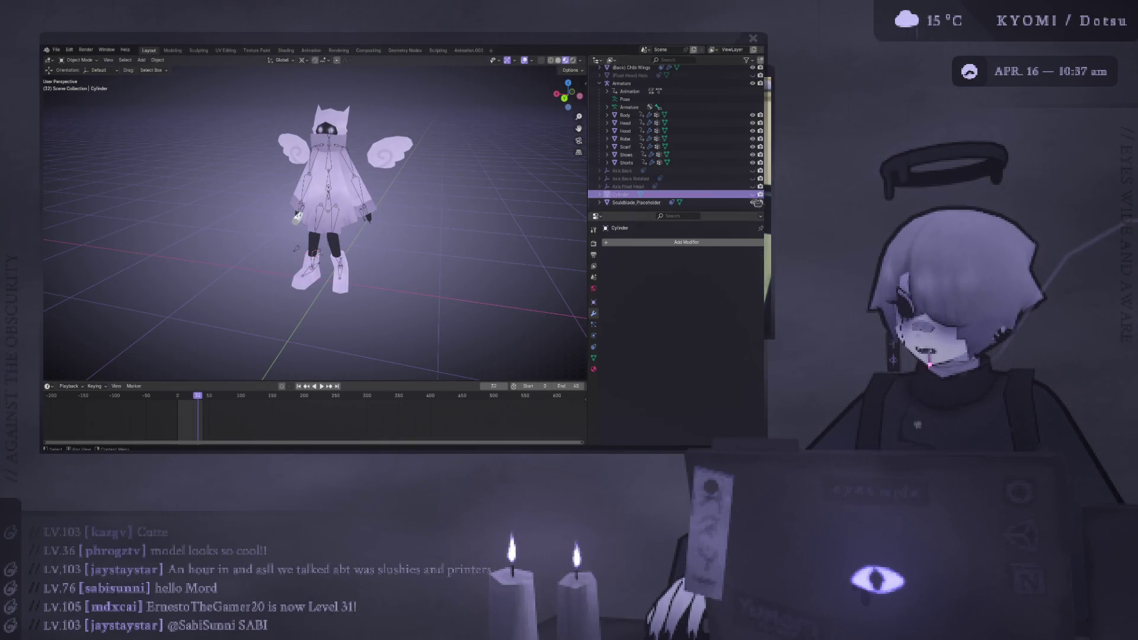
scroll(688, 197, "up", 2)
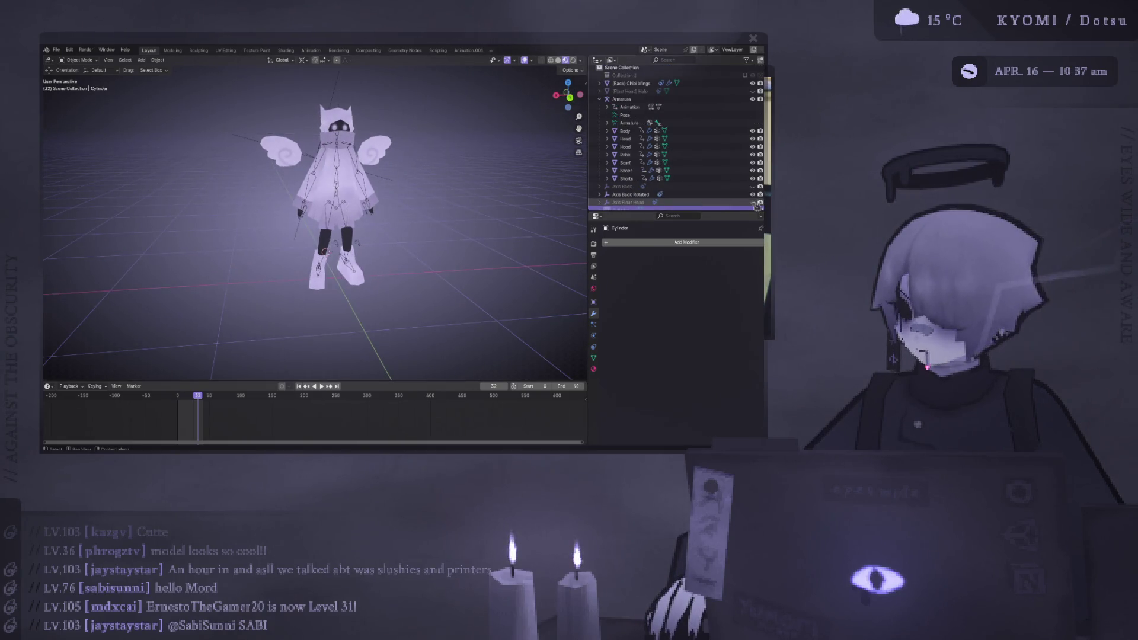
scroll(758, 198, "down", 2)
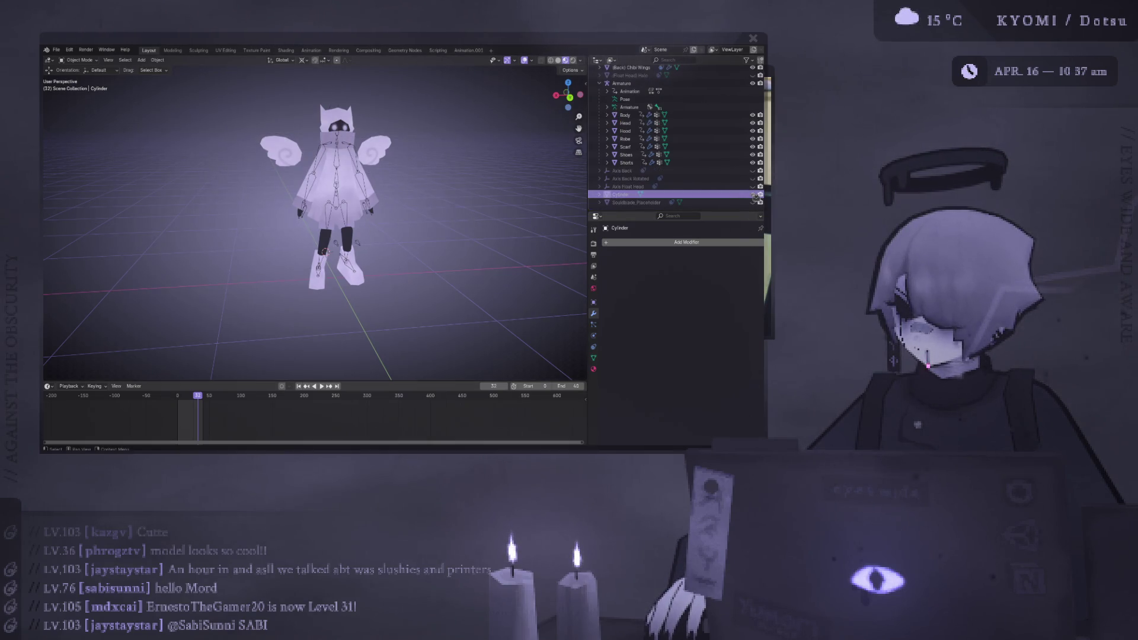
- Undo to bring back the Soulblade_Placeholder and Cylinder in a front view
mouse_move(415, 202)
middle_mouse_down()
mouse_move(355, 201)
mouse_move(427, 199)
mouse_move(353, 209)
middle_mouse_up()
scroll(350, 210, "up", 3)
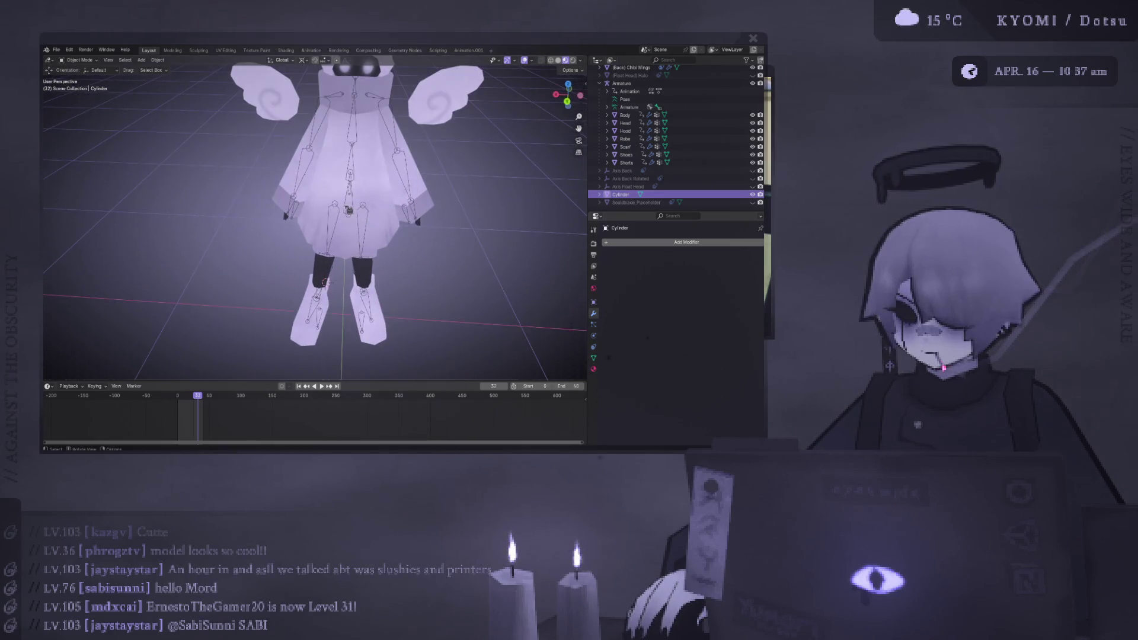
scroll(429, 218, "down", 2)
middle_click_drag(430, 217, 442, 190)
key("ctrl+z")
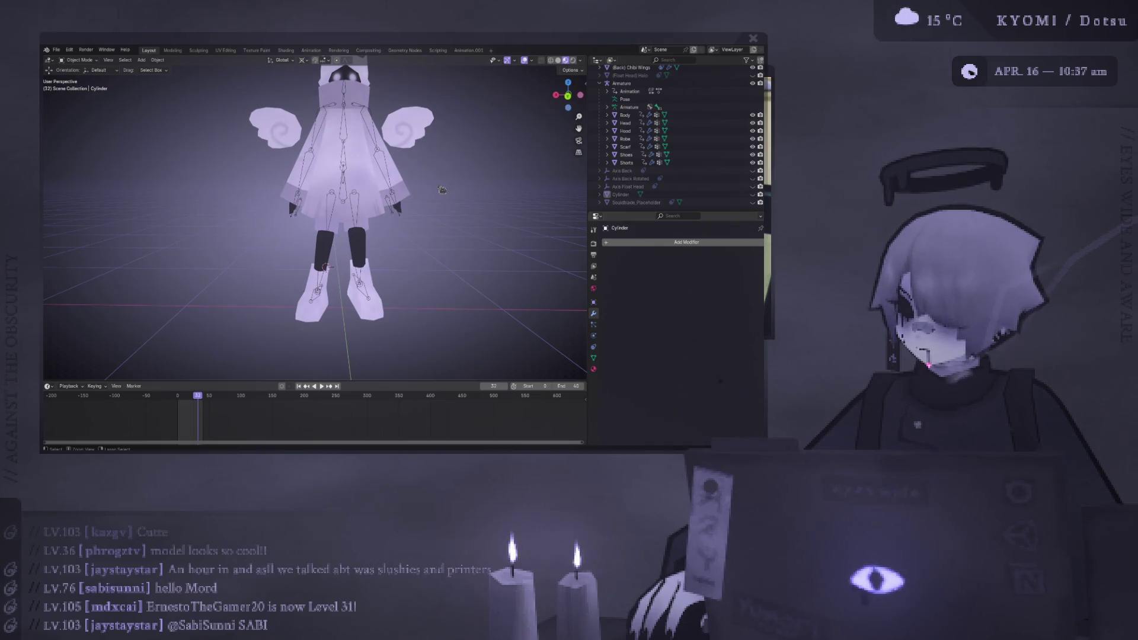
key("ctrl+z")
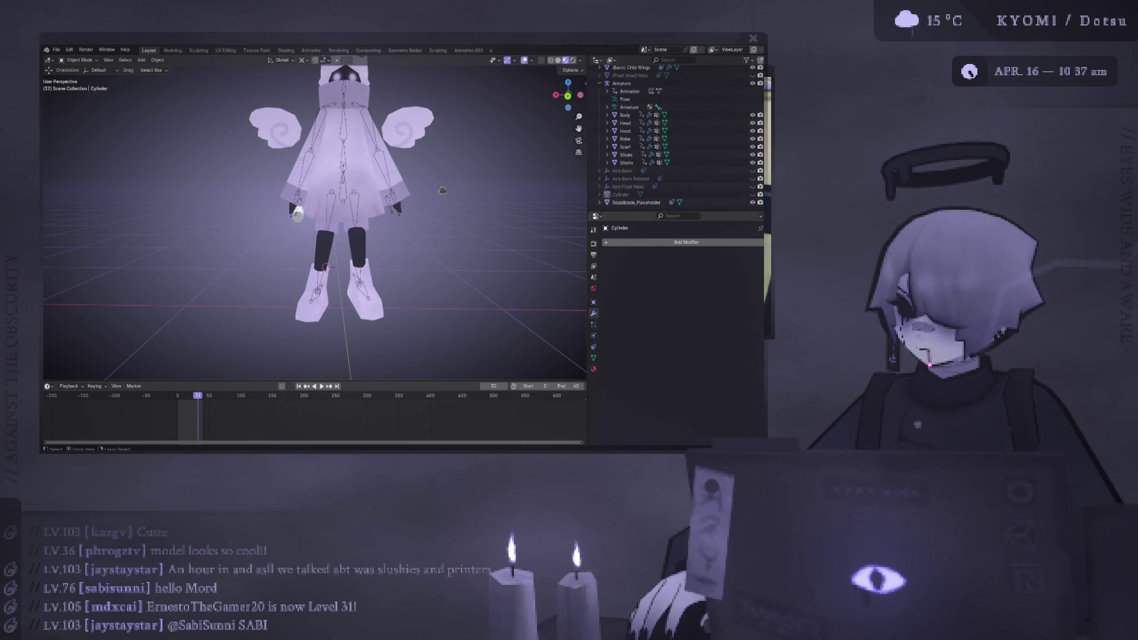
key("ctrl+z")
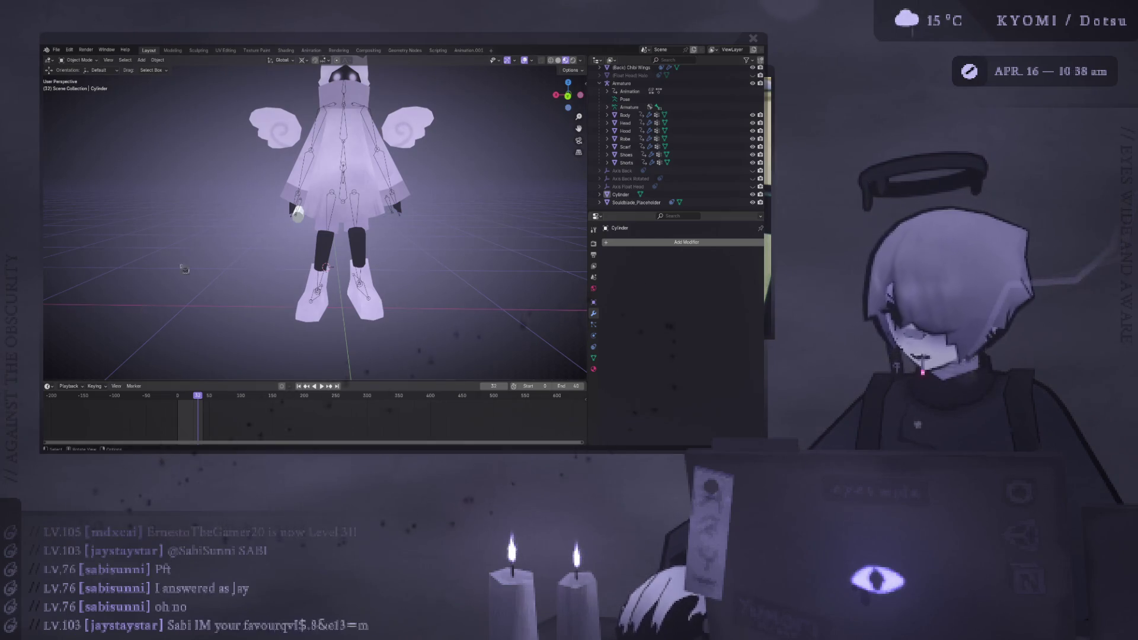
- Orbit to a low angle beneath the robe hem and legs, then save the file
scroll(342, 190, "down", 2)
mouse_move(301, 180)
middle_mouse_down()
mouse_move(296, 188)
mouse_move(285, 160)
mouse_move(273, 219)
middle_mouse_up()
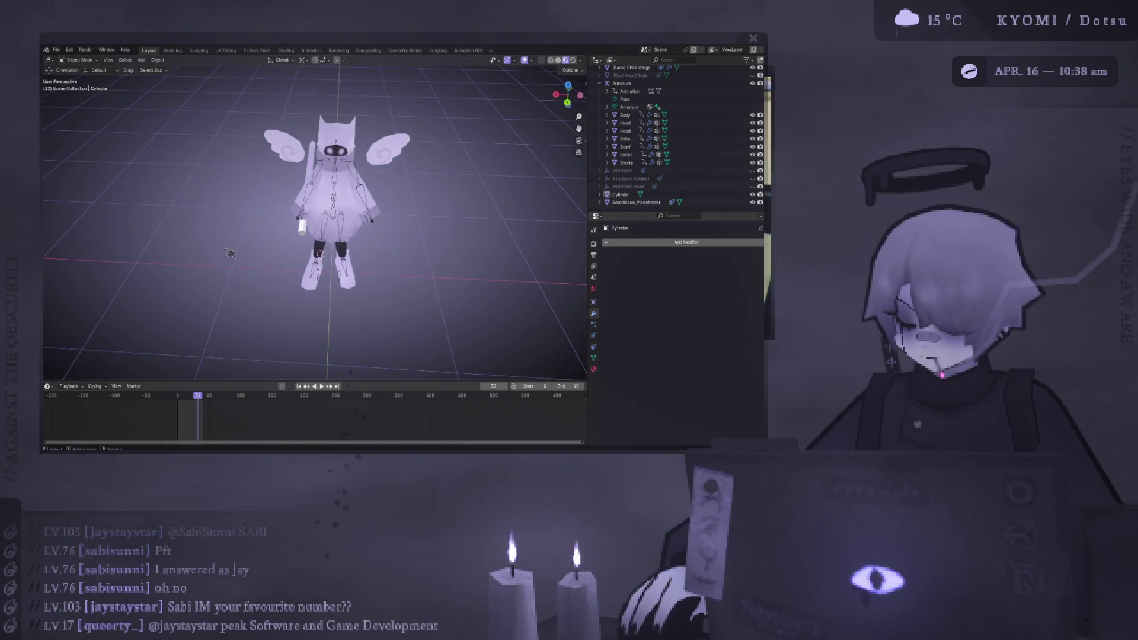
scroll(273, 219, "up", 2)
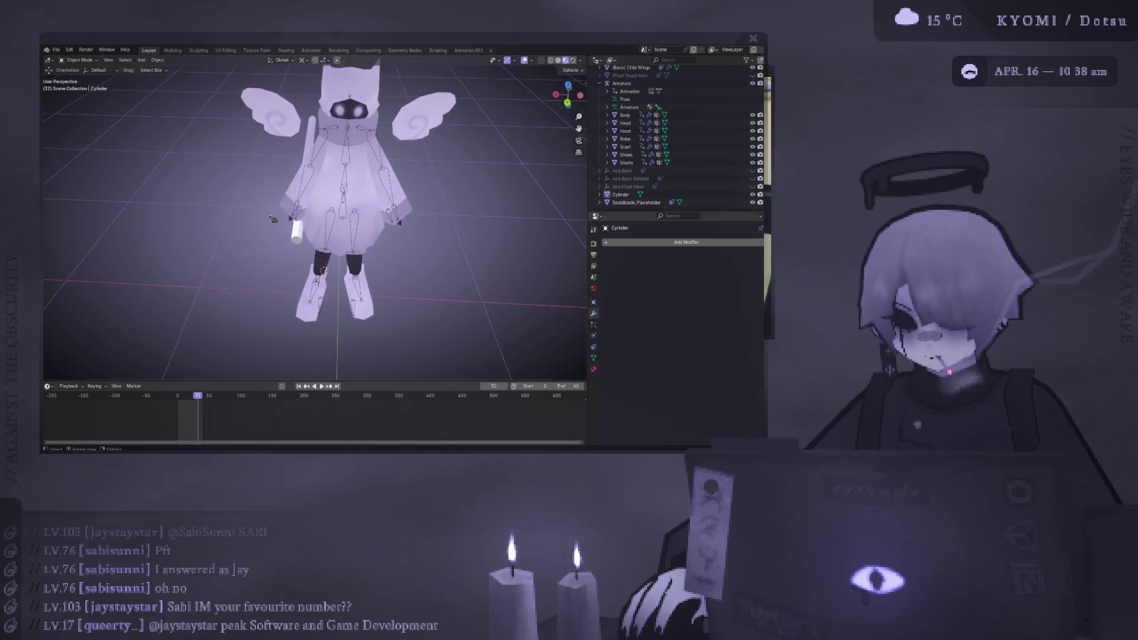
middle_click_drag(276, 210, 264, 173)
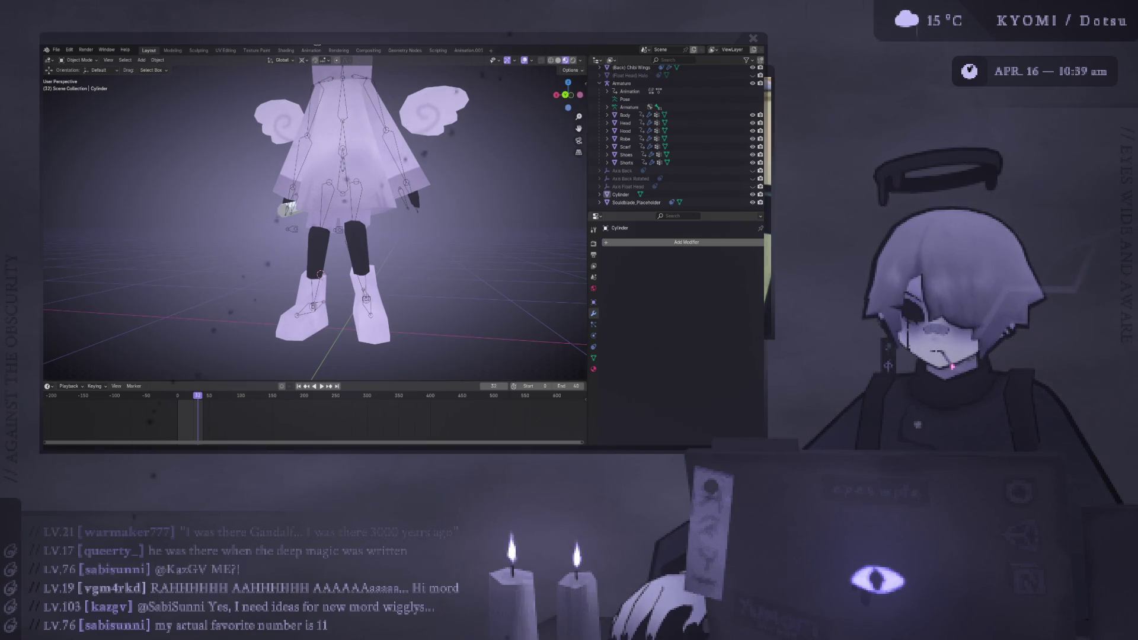
key("ctrl+s")
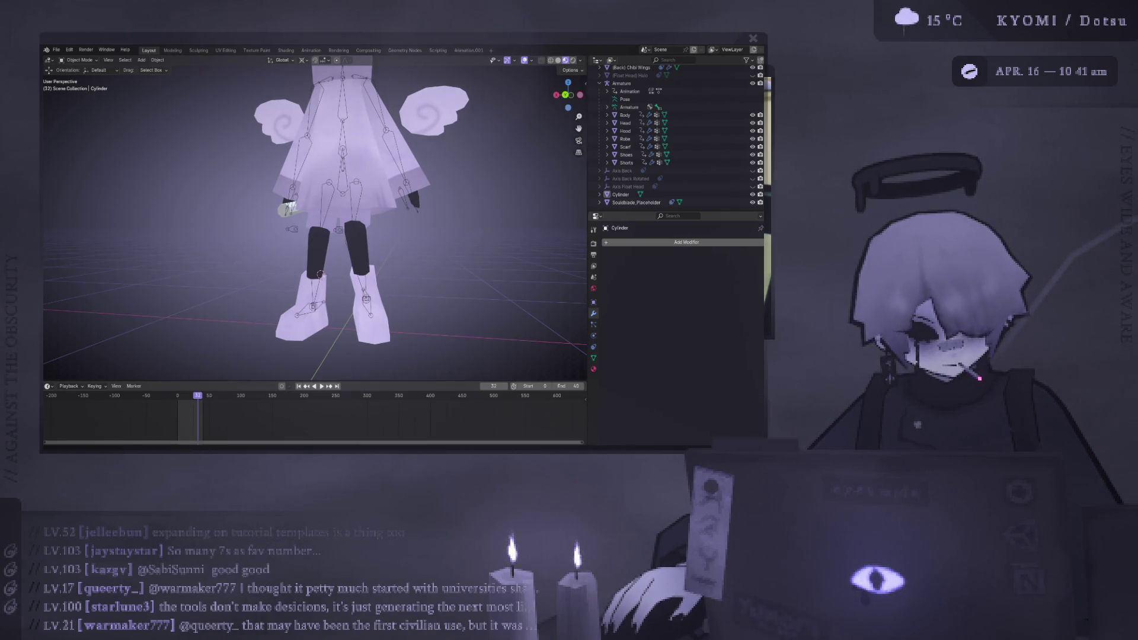
- Zoom the viewport out on the character
scroll(226, 163, "down", 2)
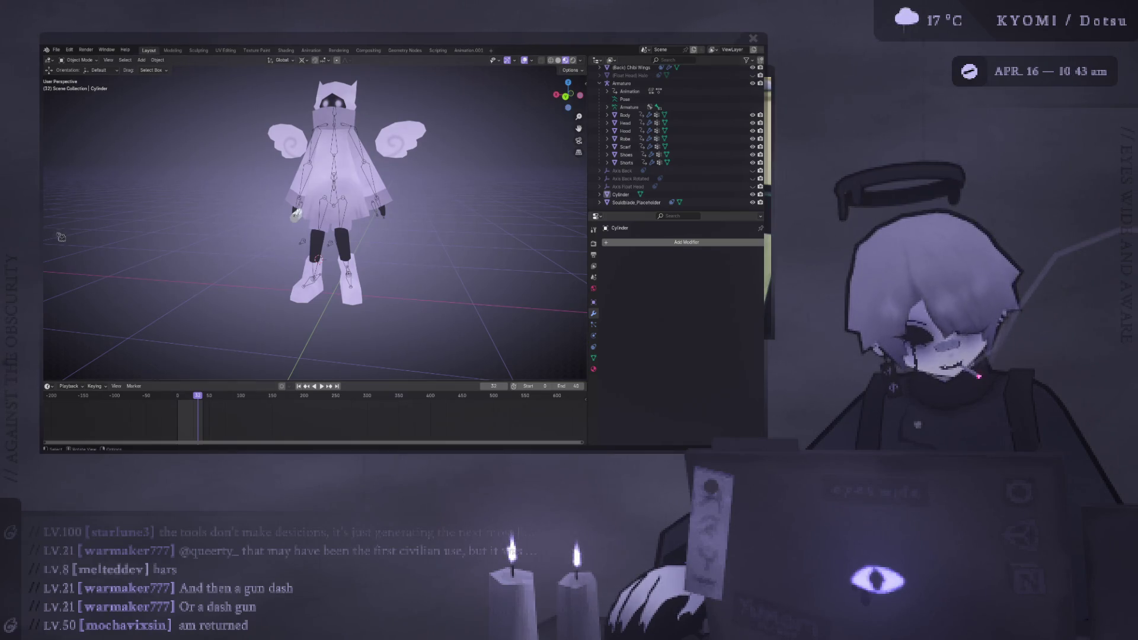
scroll(54, 245, "up", 2)
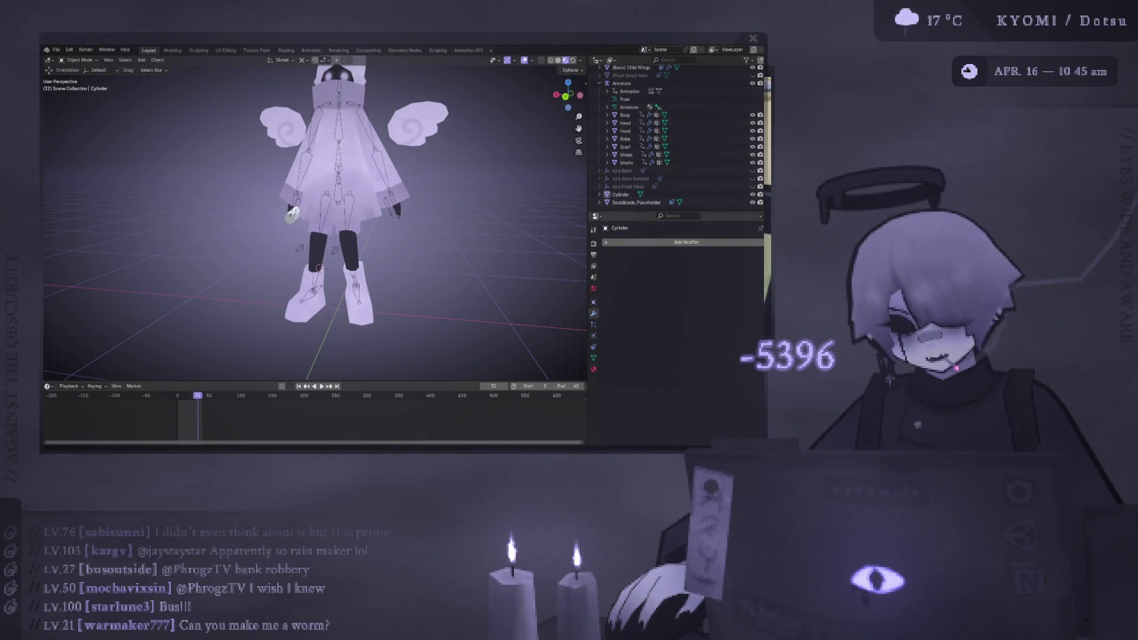
mouse_move(278, 201)
middle_mouse_down("ctrl")
mouse_move(278, 186)
mouse_move(294, 209)
middle_mouse_up("ctrl")
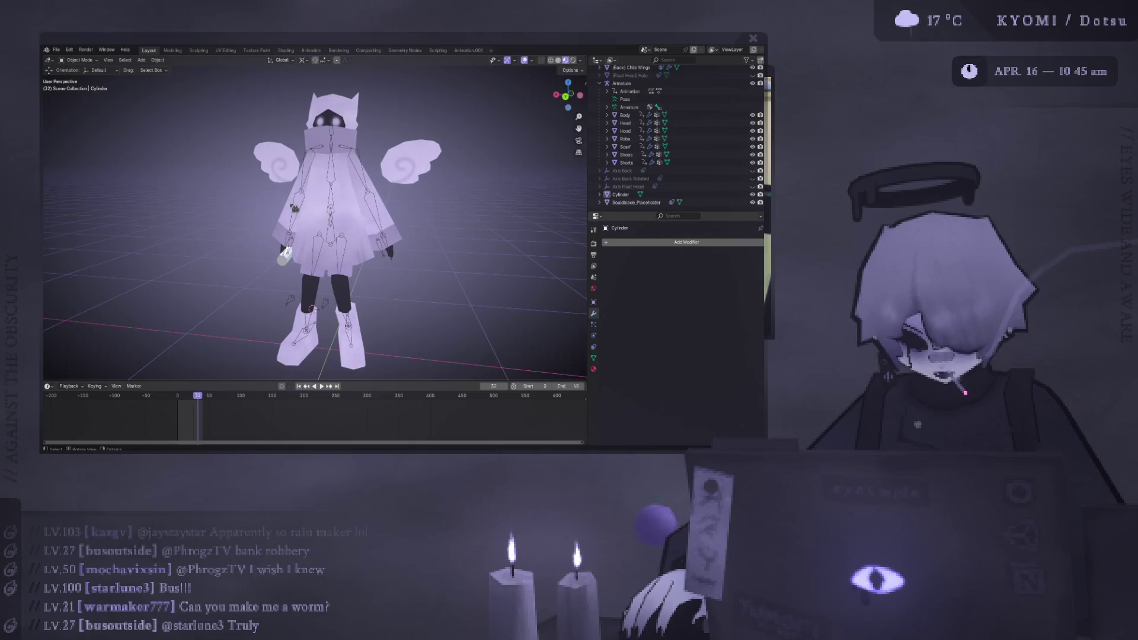
middle_click_drag(293, 207, 287, 192, "ctrl")
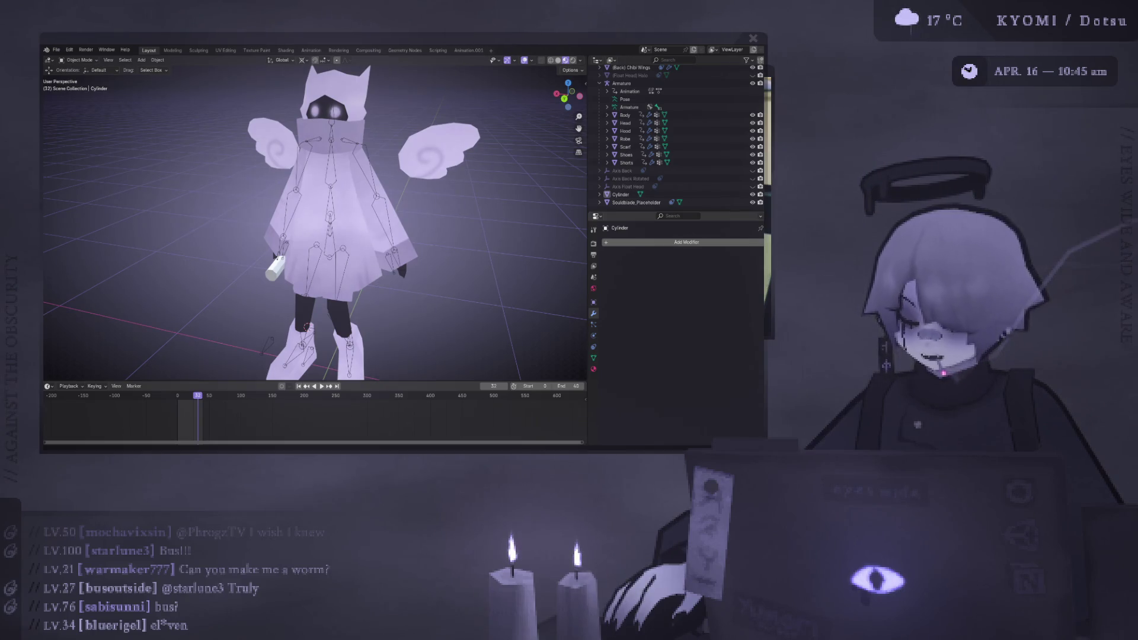
scroll(356, 247, "down", 3)
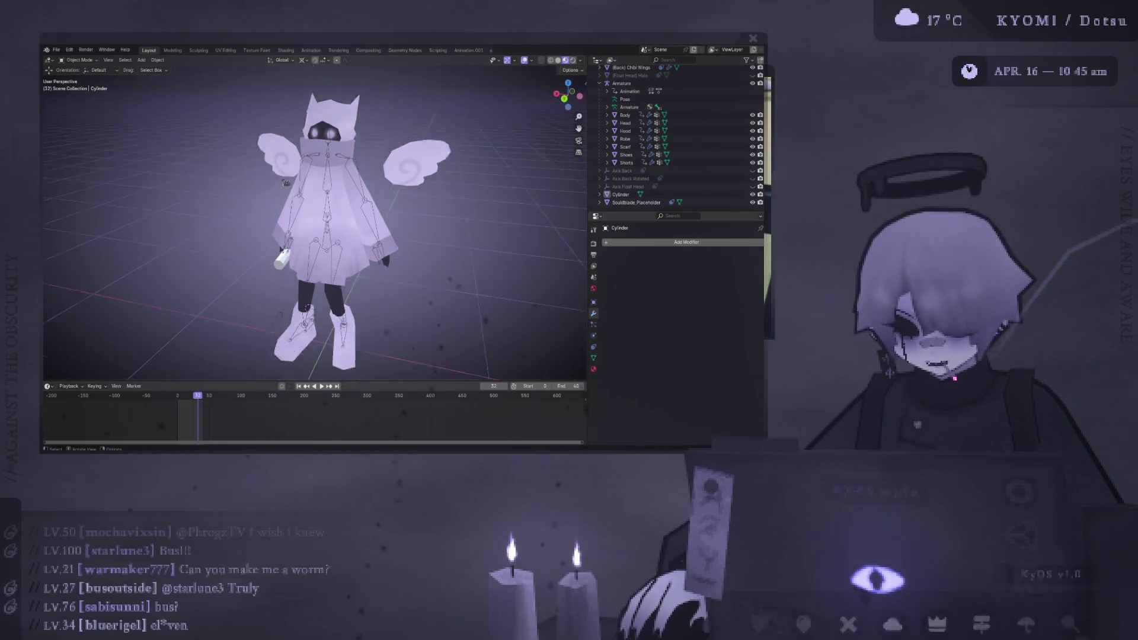
scroll(356, 247, "up", 4)
mouse_move(356, 247)
middle_mouse_down()
mouse_move(255, 242)
mouse_move(207, 185)
mouse_move(280, 177)
middle_mouse_up()
scroll(237, 219, "up", 3)
scroll(237, 220, "down", 6)
scroll(280, 177, "up", 3)
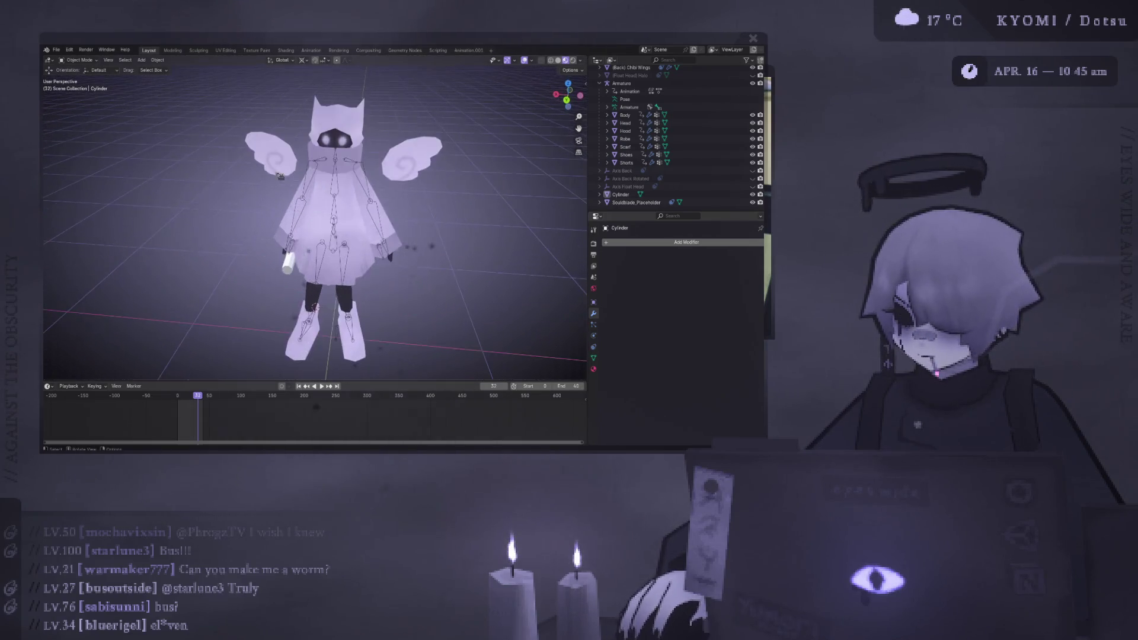
- Select the Robe together with the Armature and isolate them in Local view
left_click(365, 195)
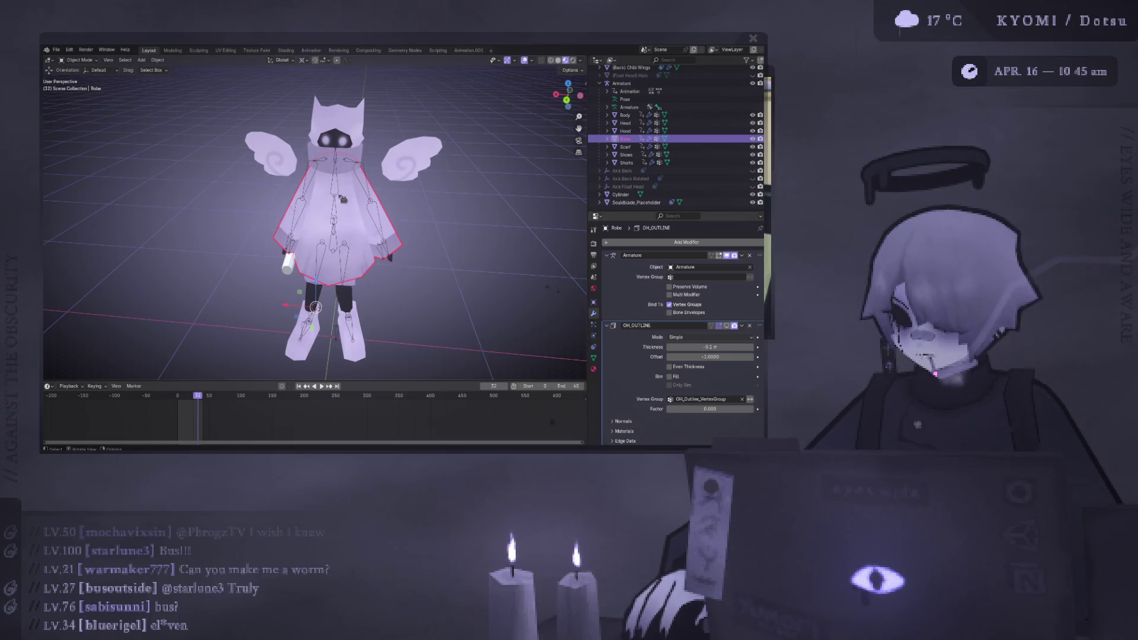
left_click(363, 173)
left_click(360, 168, "shift")
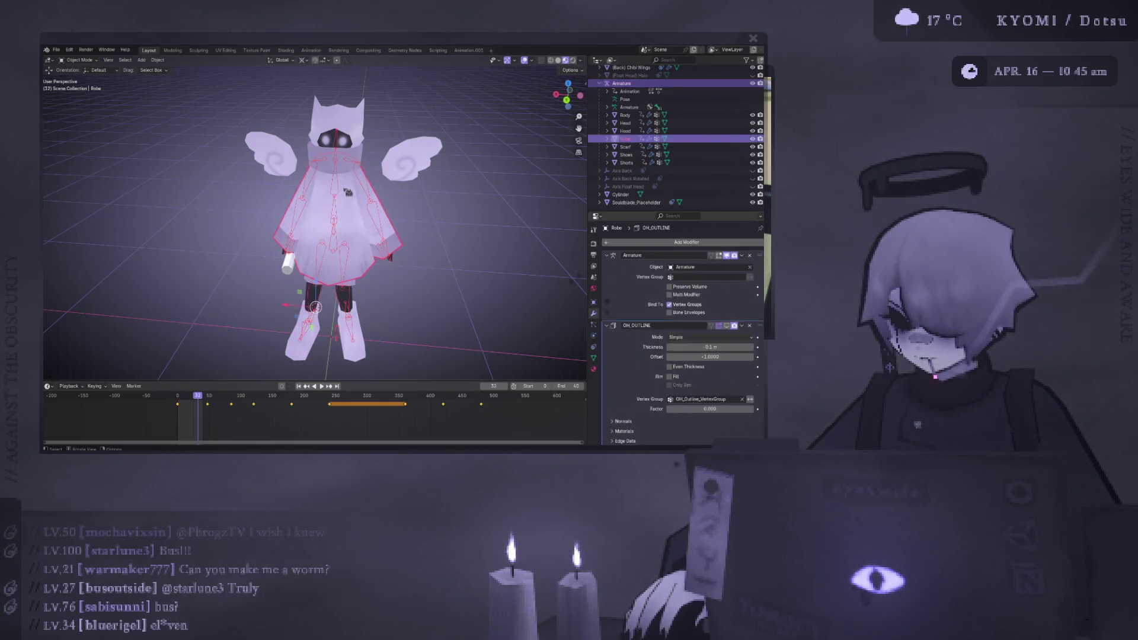
middle_click_drag(360, 168, 358, 163)
key("KP_Divide")
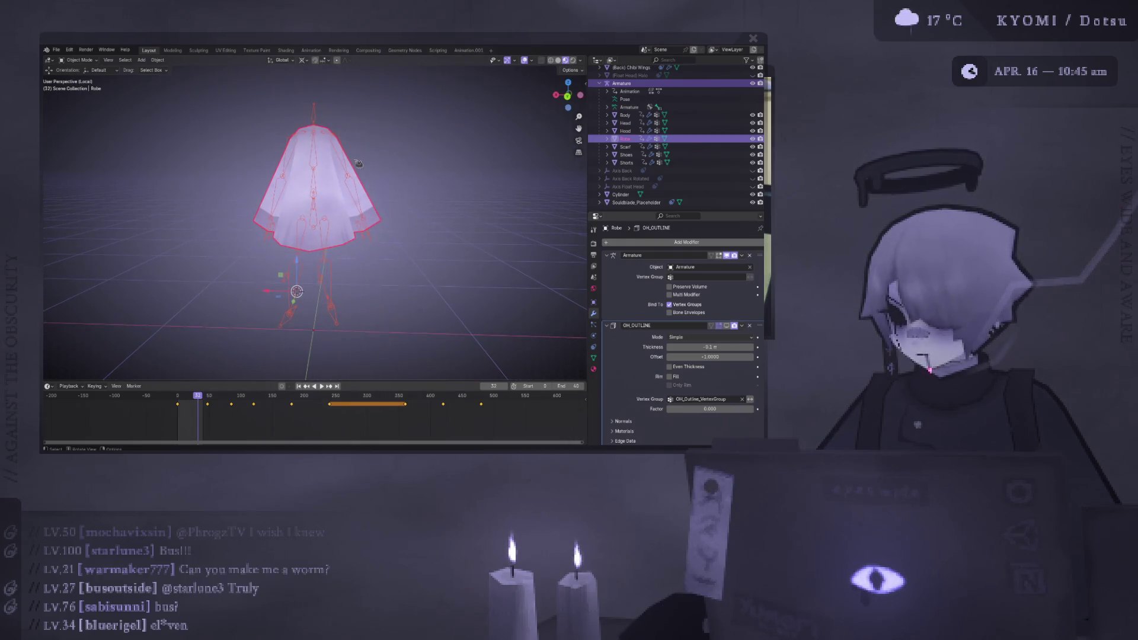
- Switch to a close back orthographic view of the robe with the armature reselected
scroll(305, 190, "up", 3)
key("ctrl+KP_1")
middle_click_drag(285, 153, 254, 300, "shift")
key("Right")
scroll(335, 256, "down", 2)
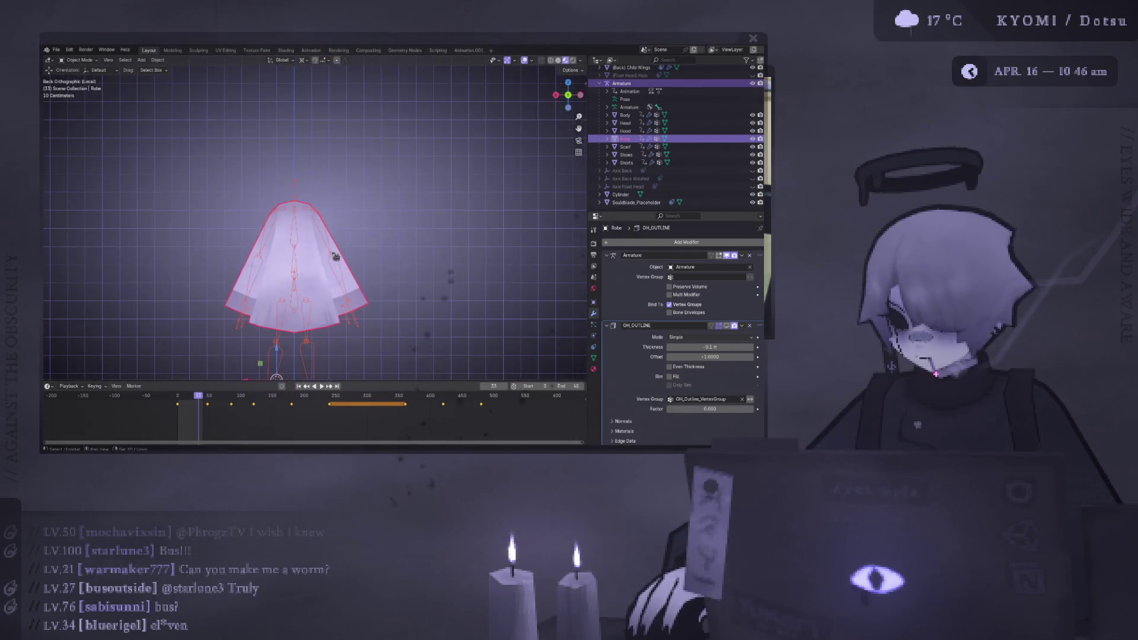
scroll(344, 237, "up", 4)
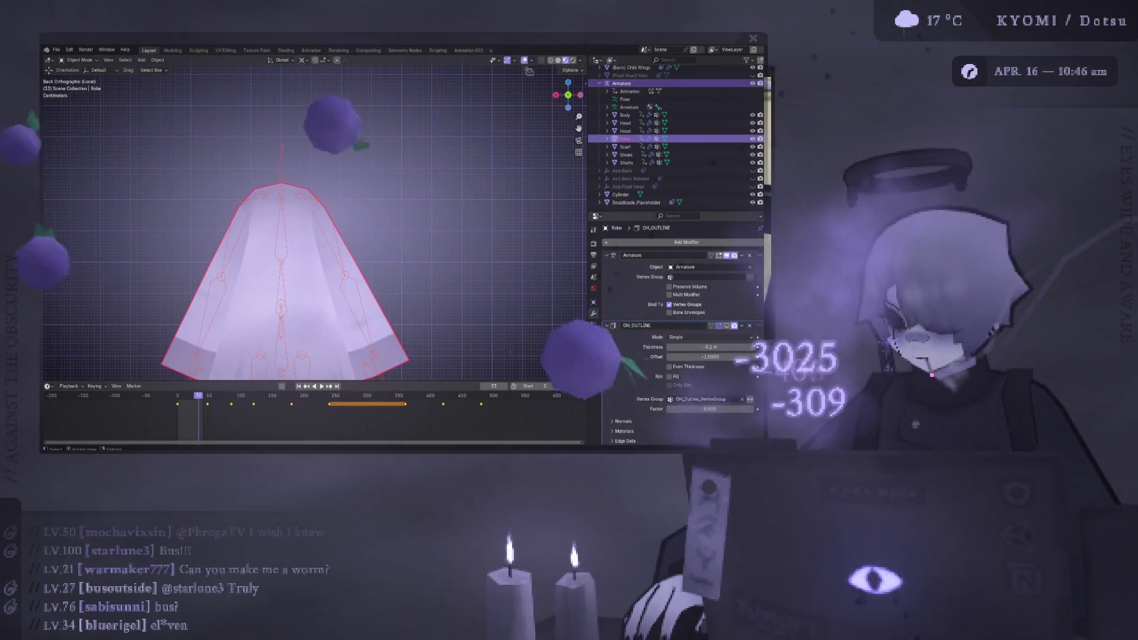
left_click(287, 240)
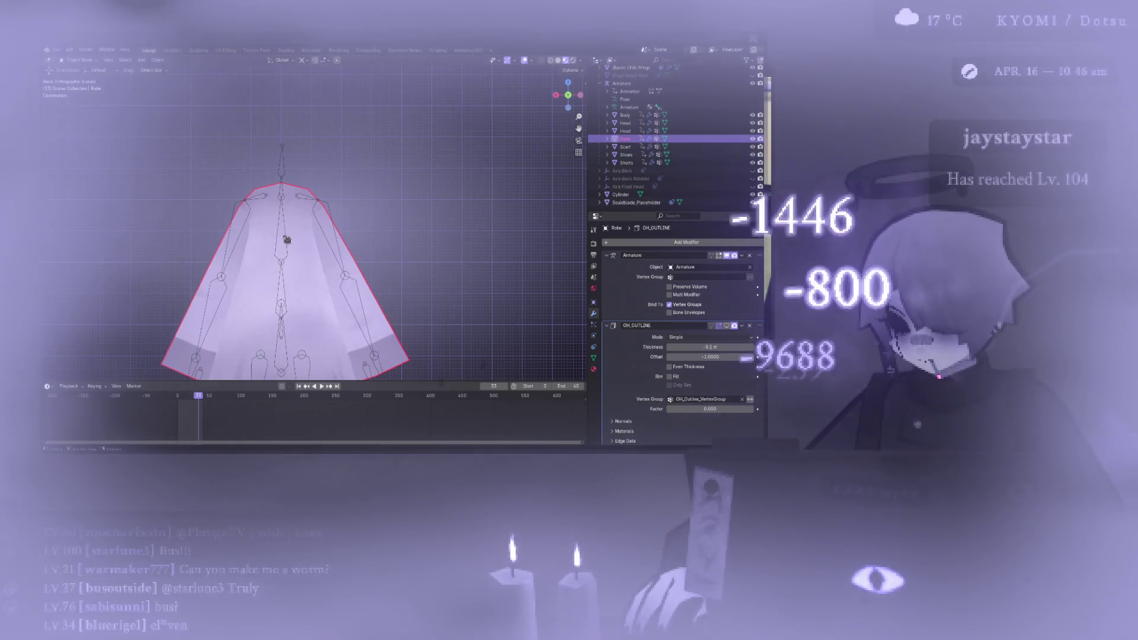
left_click(300, 226, "shift")
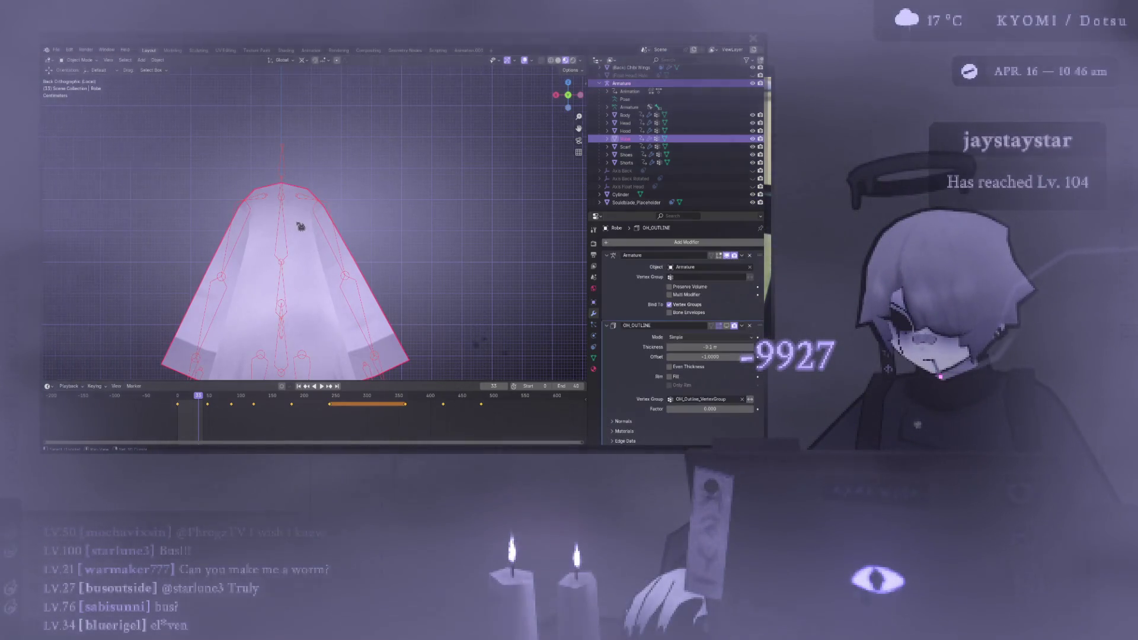
left_click(79, 60)
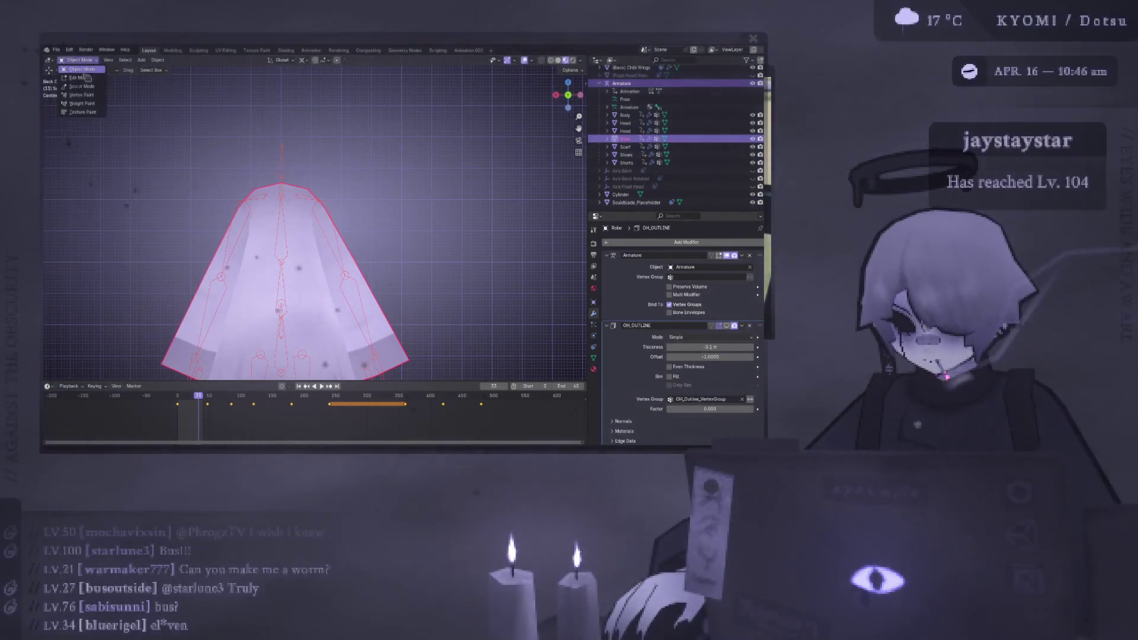
- Enter Weight Paint mode and rotate the Left_Arm bone upward to test the sleeve
left_click(92, 105)
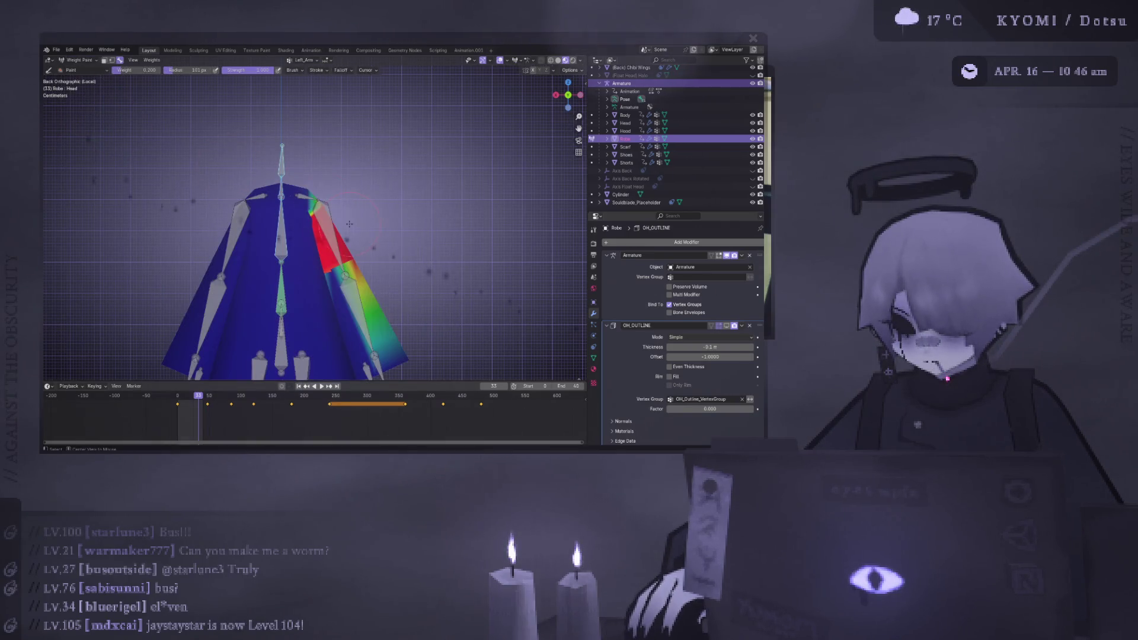
key("r")
left_click(323, 235)
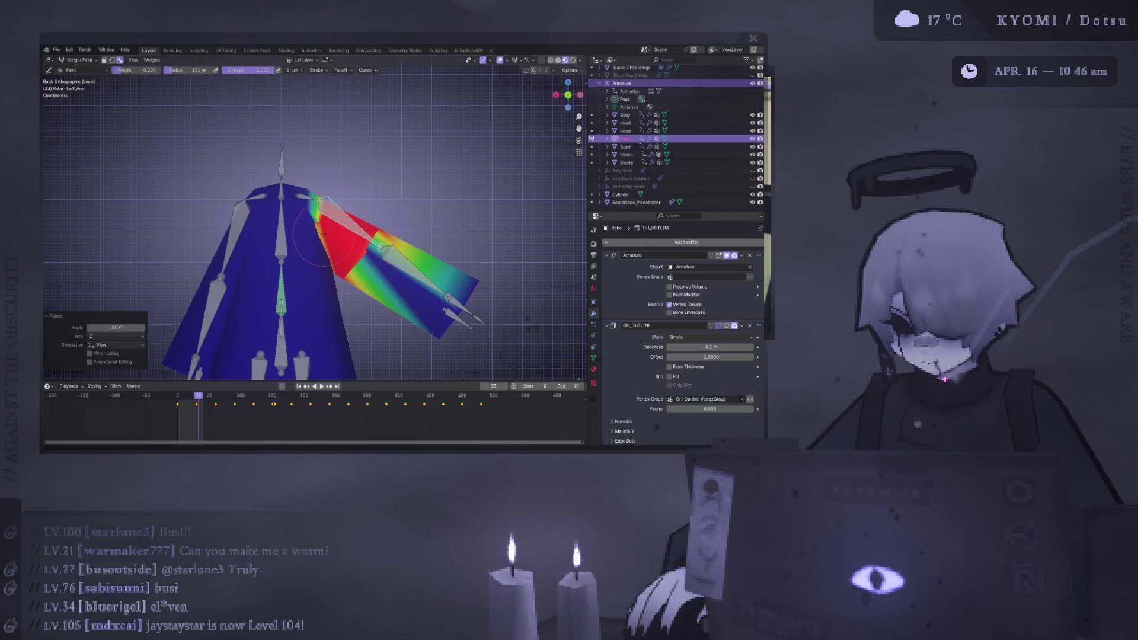
scroll(352, 248, "down", 5)
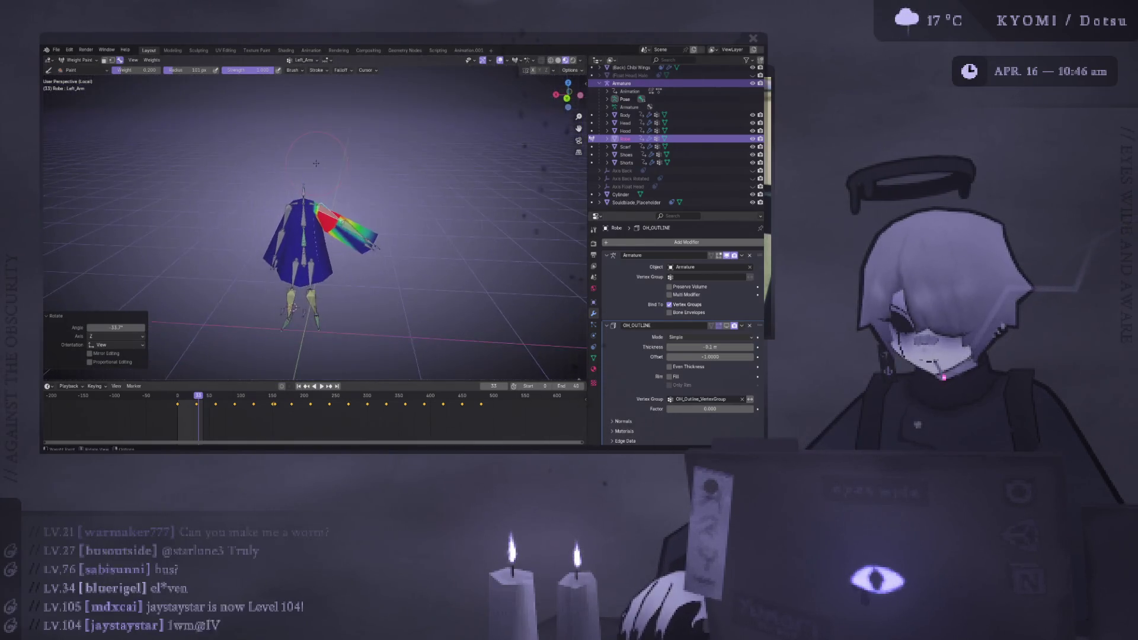
middle_click_drag(292, 178, 288, 167, "shift")
key("r")
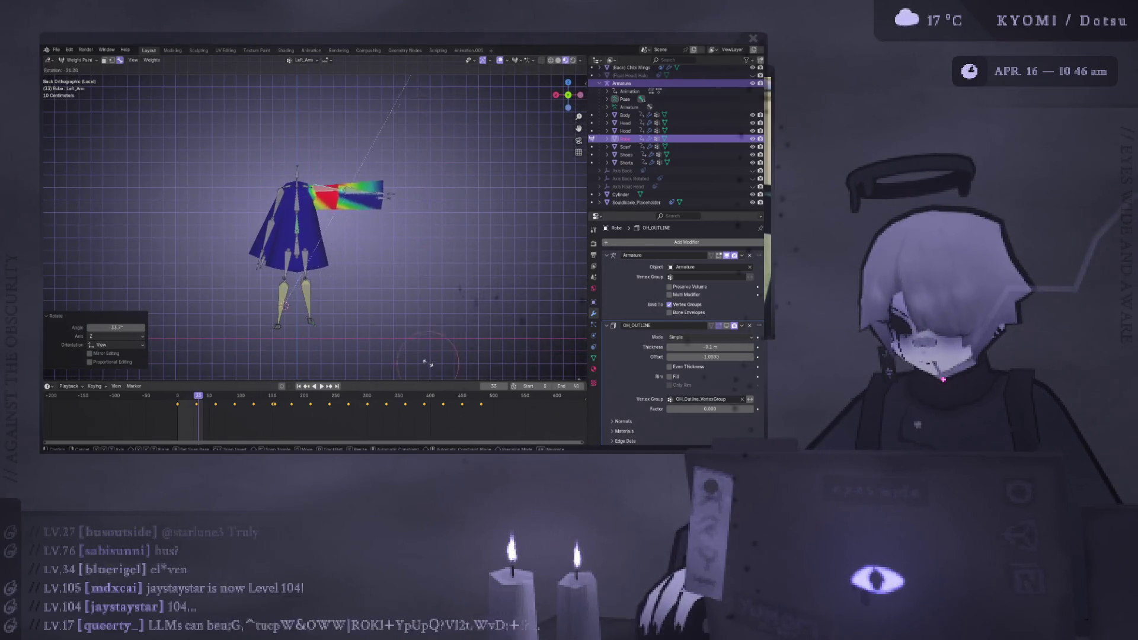
left_click(359, 265)
middle_click_drag(359, 265, 409, 207)
key("r")
left_click(299, 100)
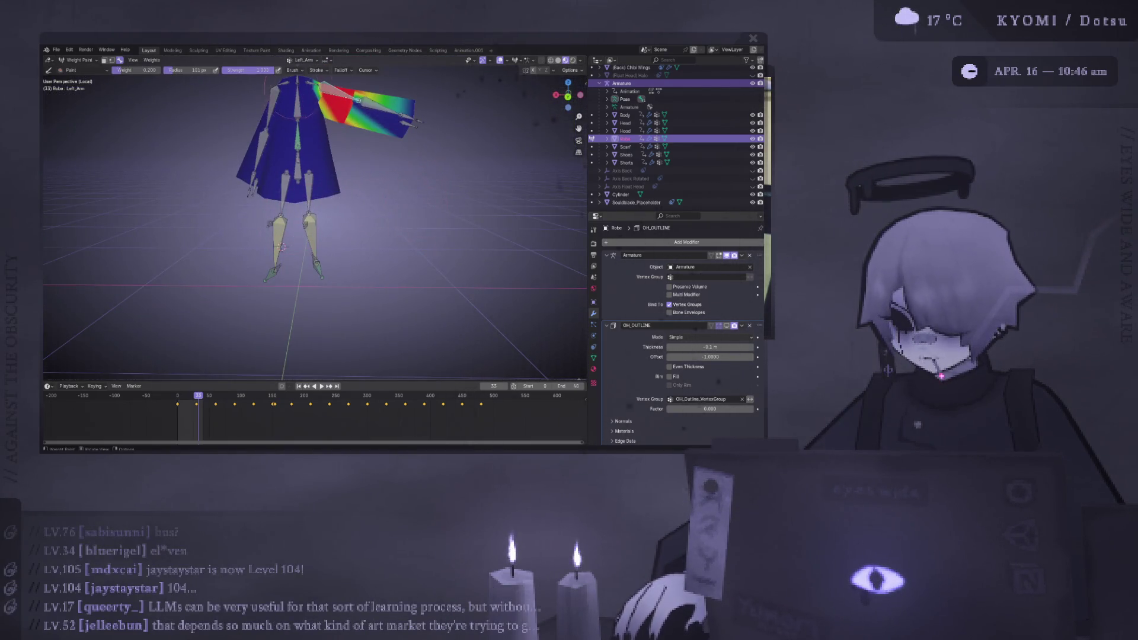
- Check the vertex group list, then revert the arm's test rotation in back view
left_click(304, 60)
key("Escape")
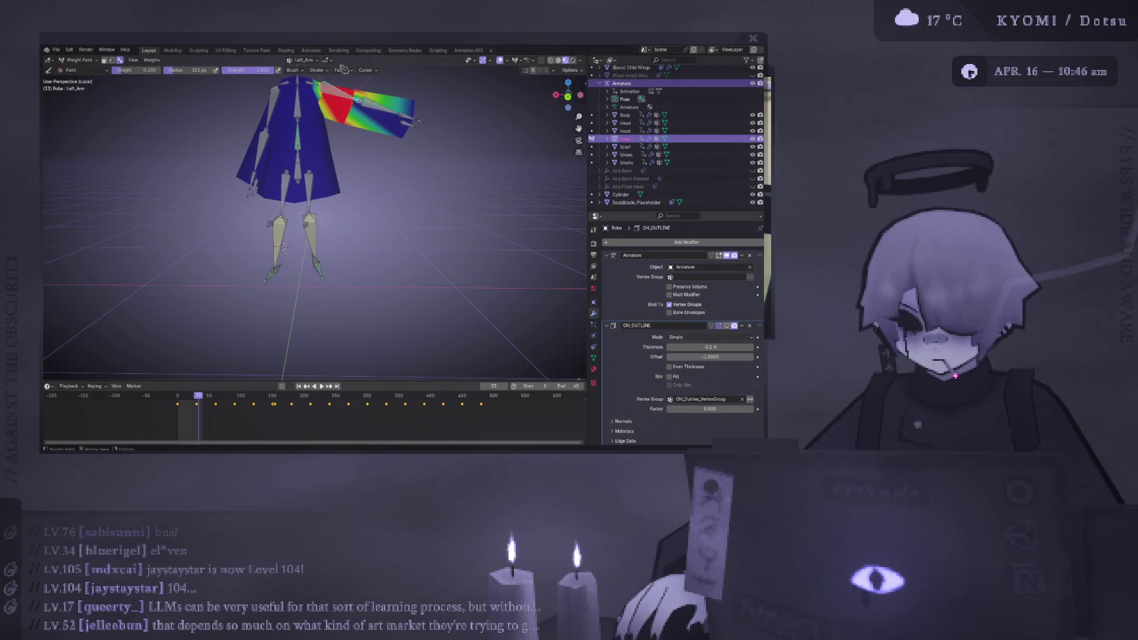
key("r")
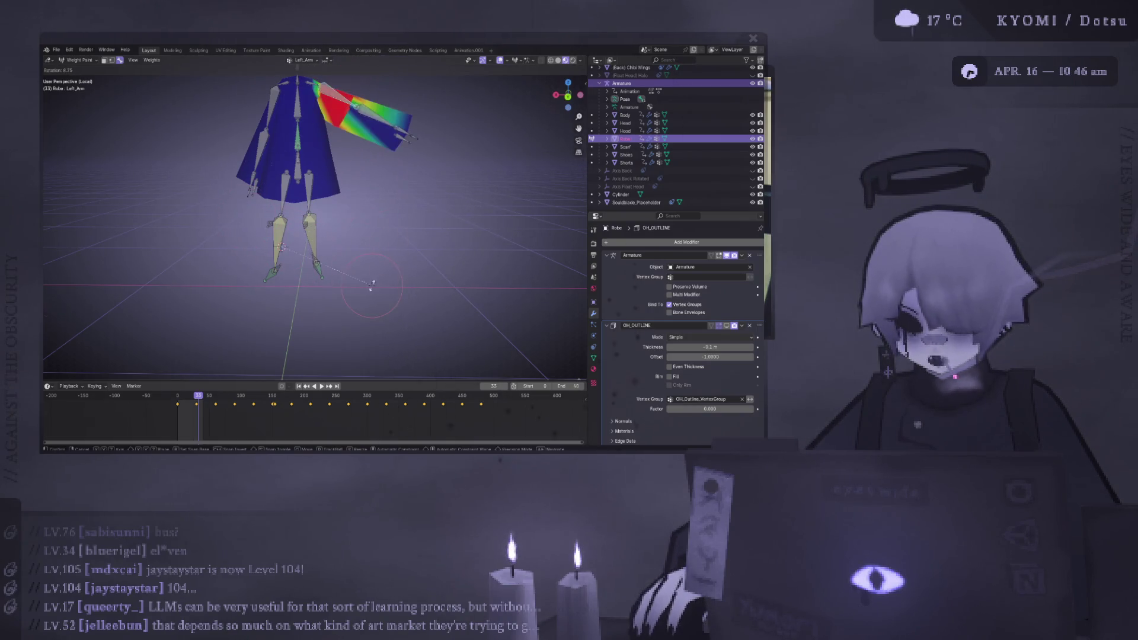
left_click(276, 251)
right_click(271, 172)
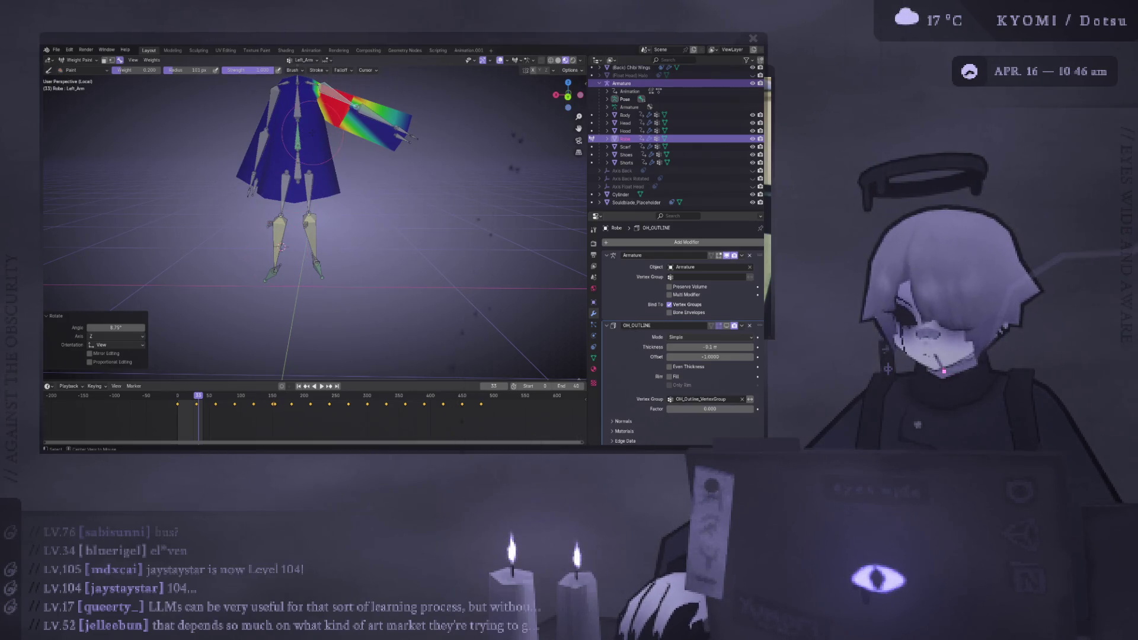
key("ctrl+KP_1")
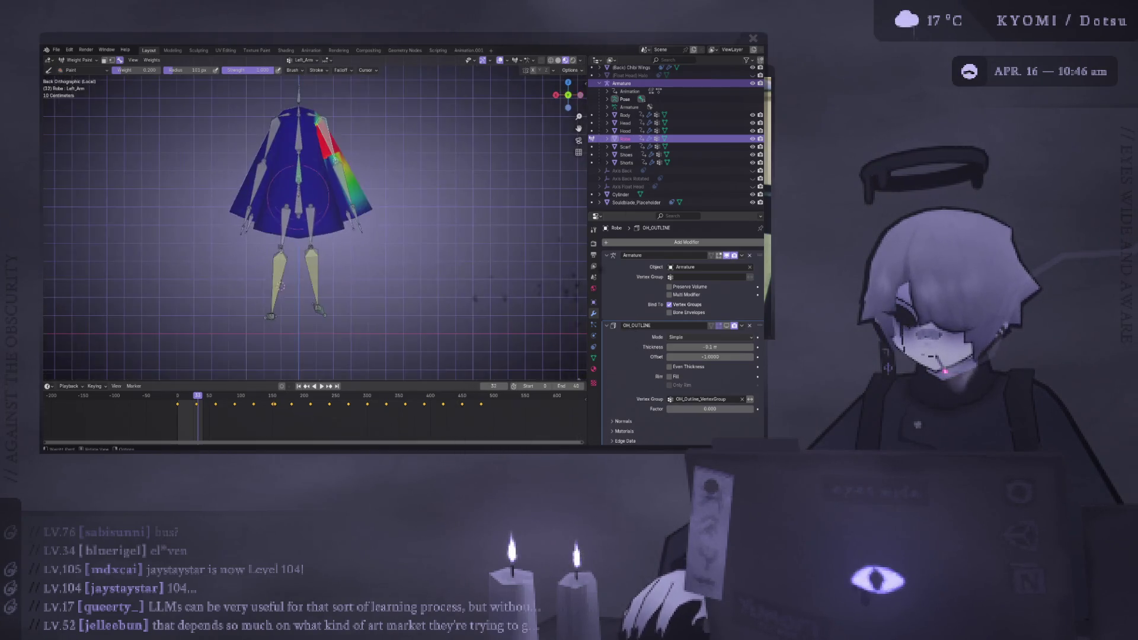
key("Left")
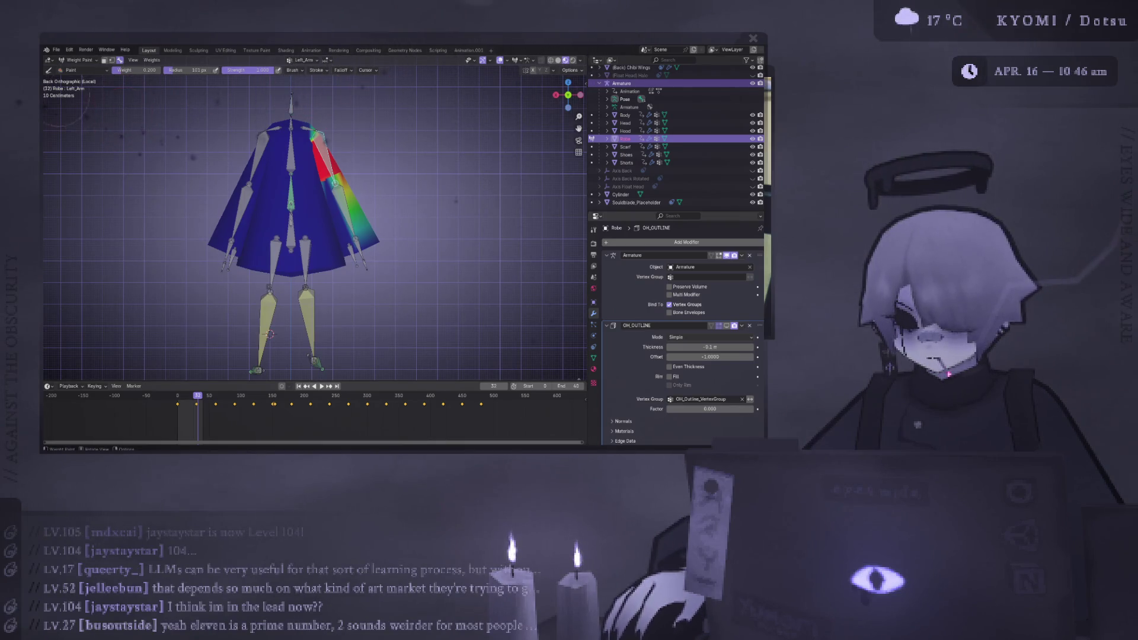
key("Tab")
key("Tab")
key("Tab")
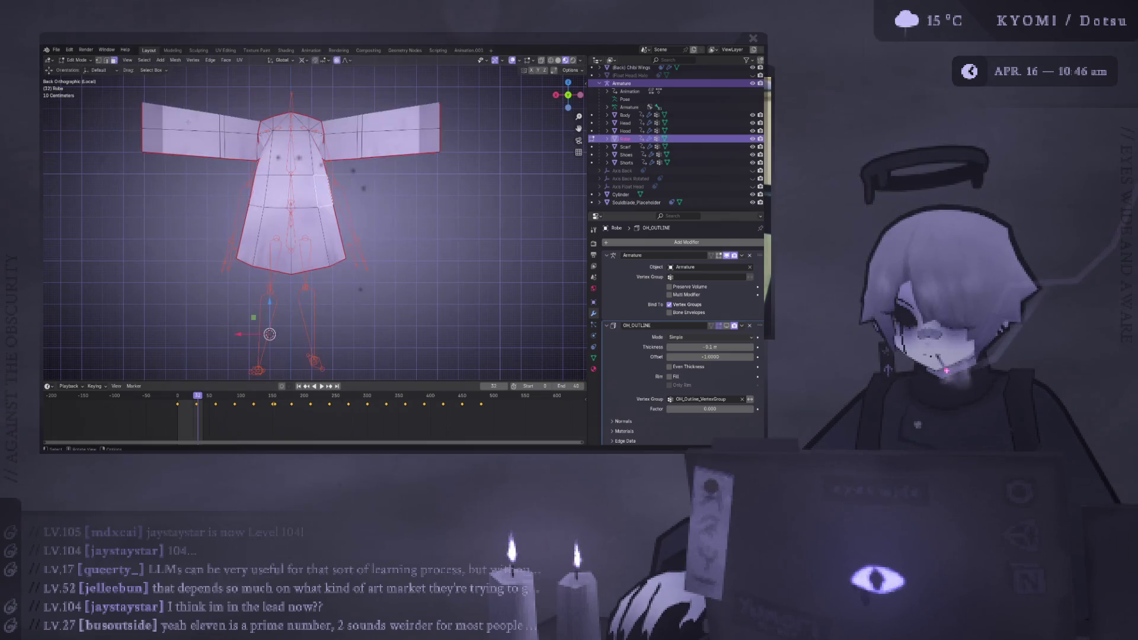
- Return to Object Mode and set the Transform Pivot Point to Active Element
key("Tab")
key("Tab")
left_click(77, 60)
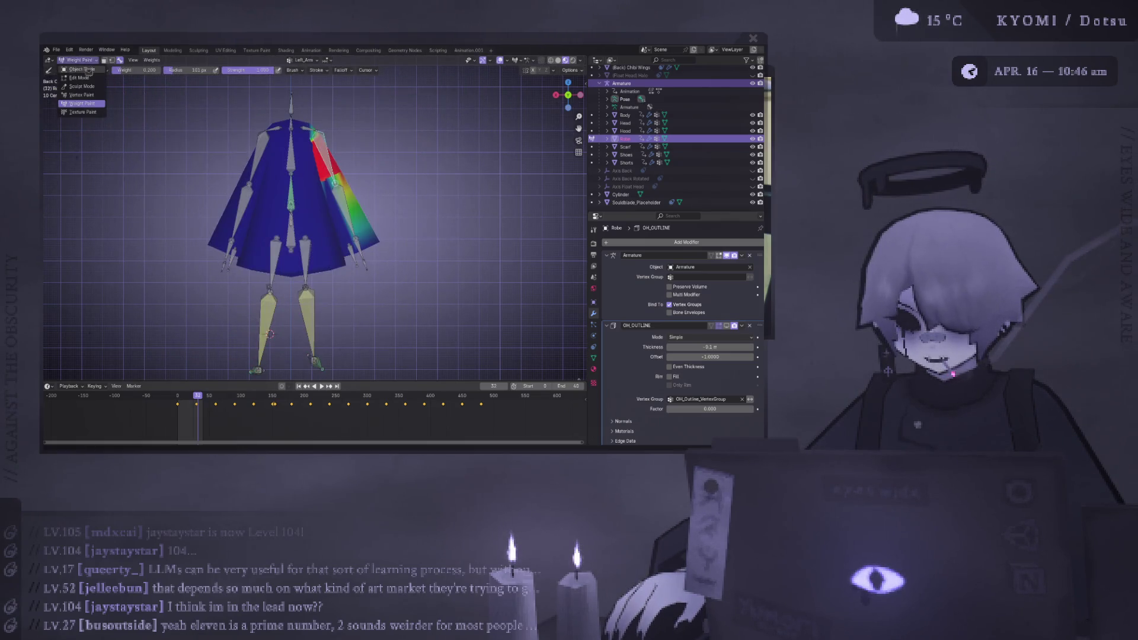
left_click(74, 68)
left_click(305, 147)
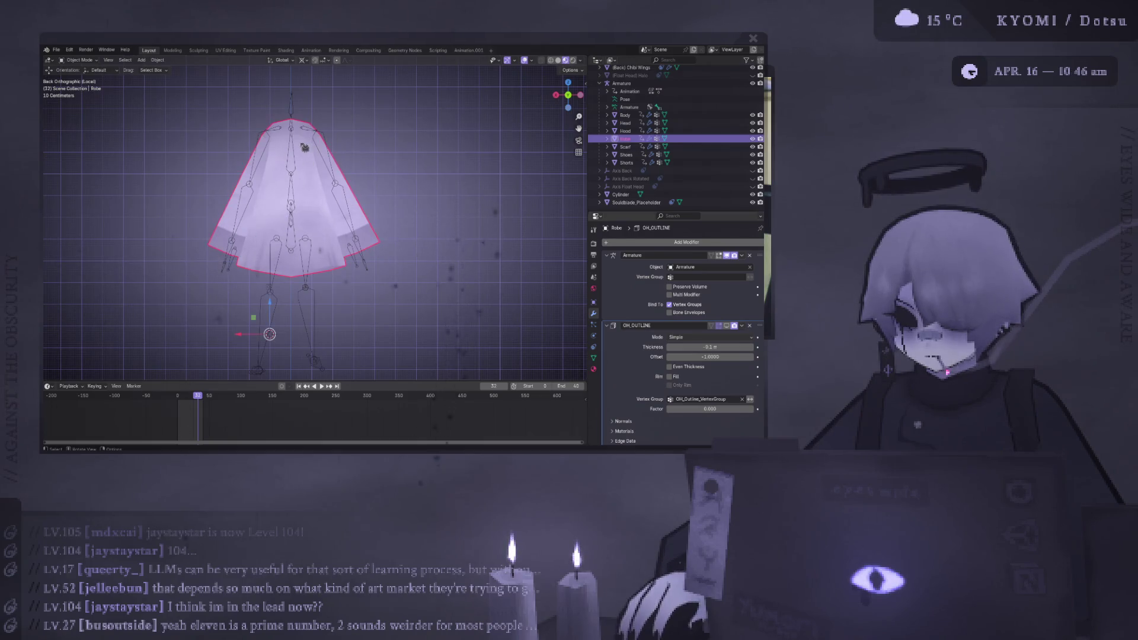
left_click(305, 61)
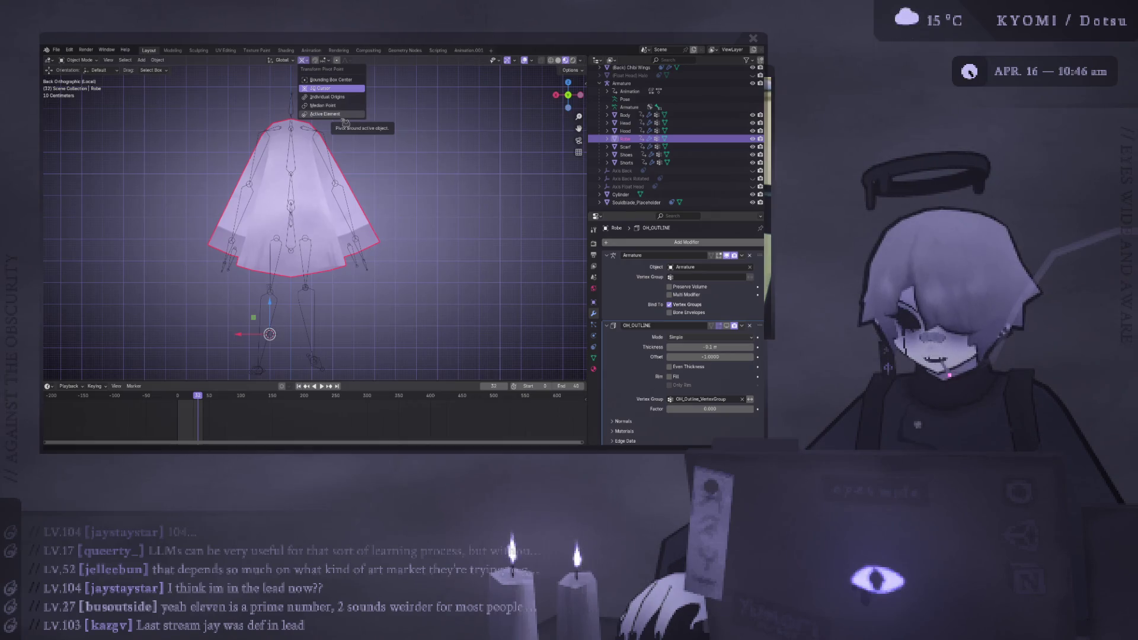
left_click(344, 118)
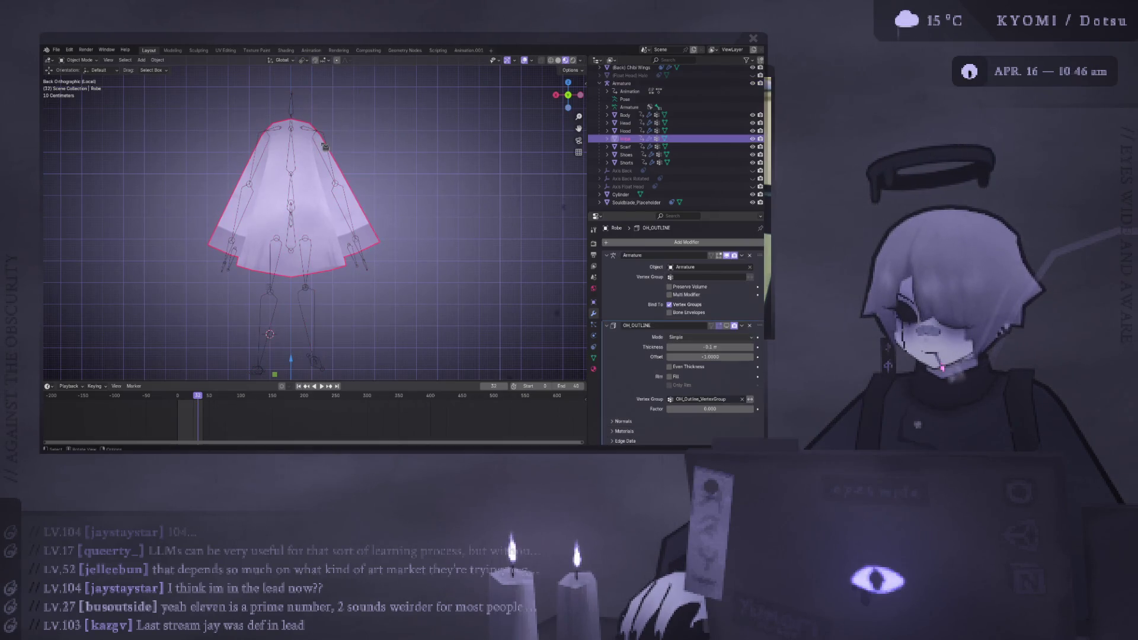
- Select the Armature, then the Robe, and switch back to Weight Paint mode
left_click(299, 164, "shift")
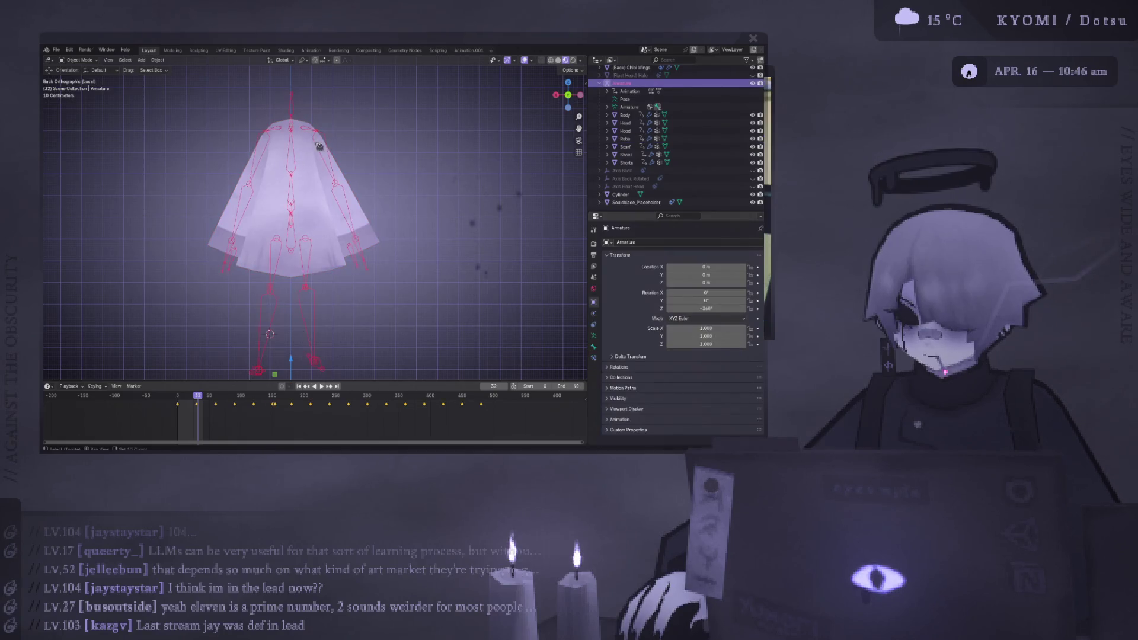
left_click(317, 142, "shift")
left_click(316, 138, "shift")
left_click(315, 140, "shift")
left_click(313, 144, "shift")
left_click(306, 163)
left_click(305, 163, "shift")
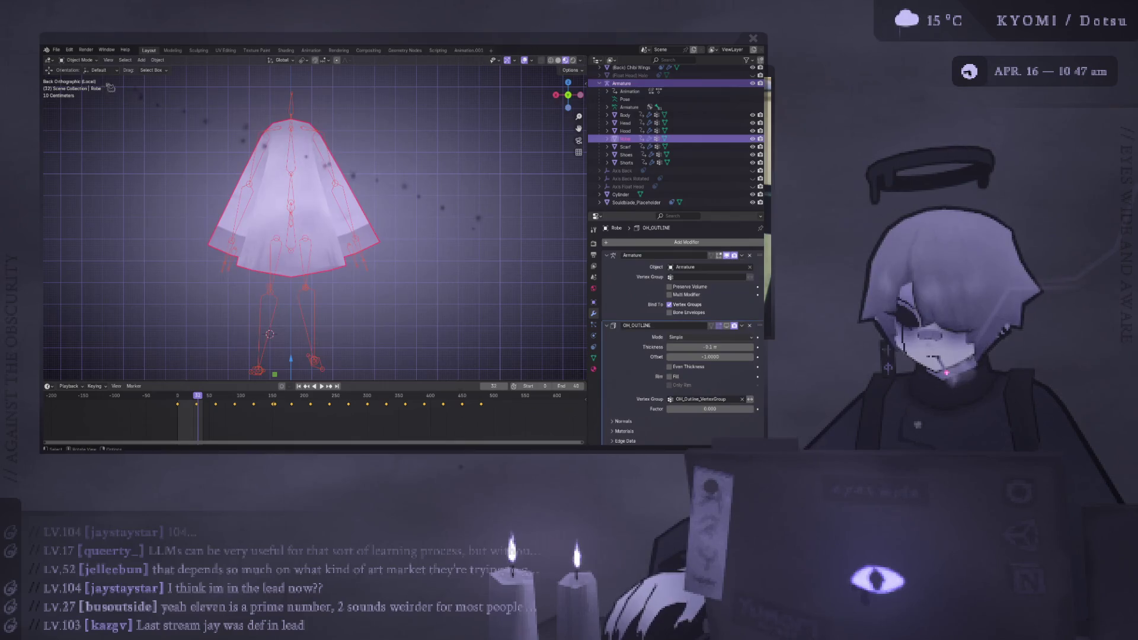
left_click(79, 60)
left_click(87, 103)
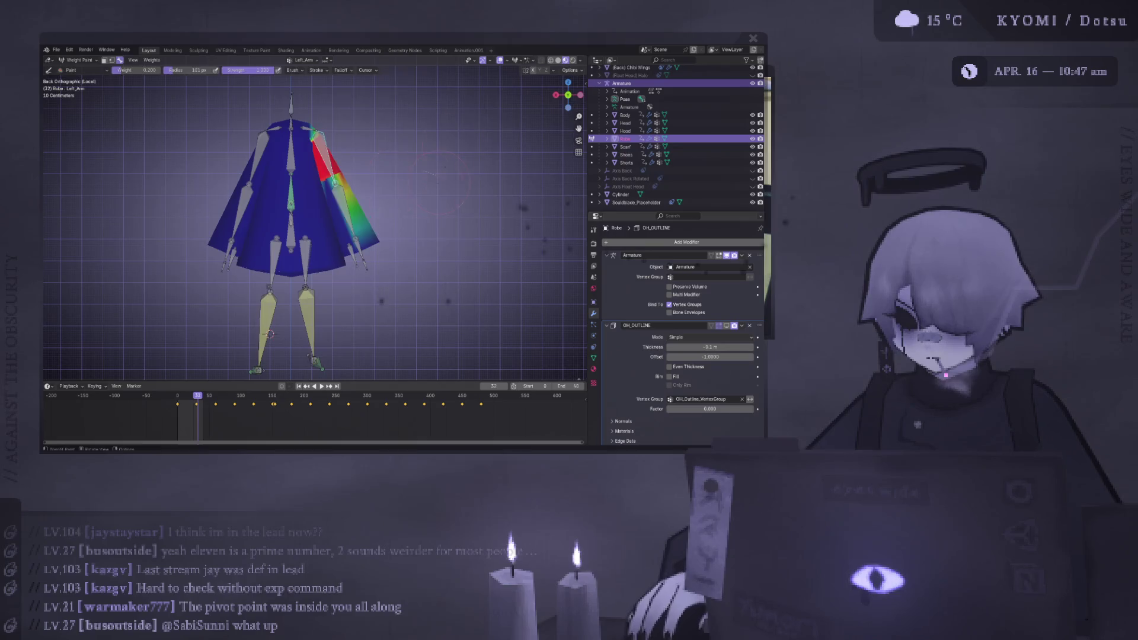
- Rotate the Left_Arm bone up to horizontal and orbit to inspect the sleeve's weights
key("r")
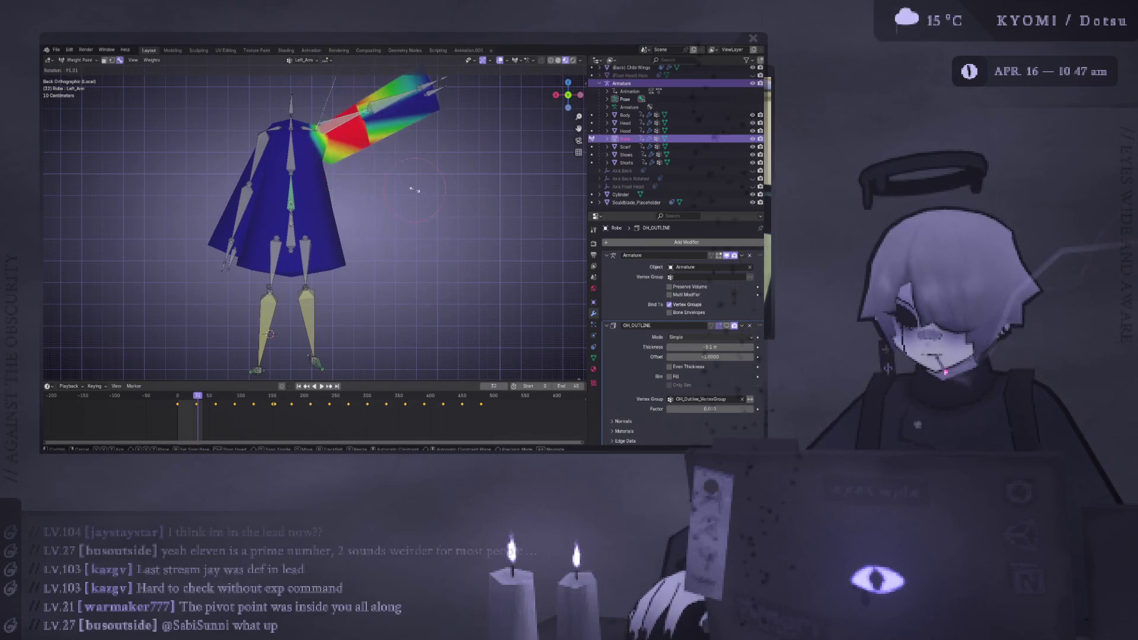
left_click(437, 357)
middle_click_drag(437, 357, 390, 245)
scroll(390, 244, "down", 4)
scroll(387, 205, "up", 4)
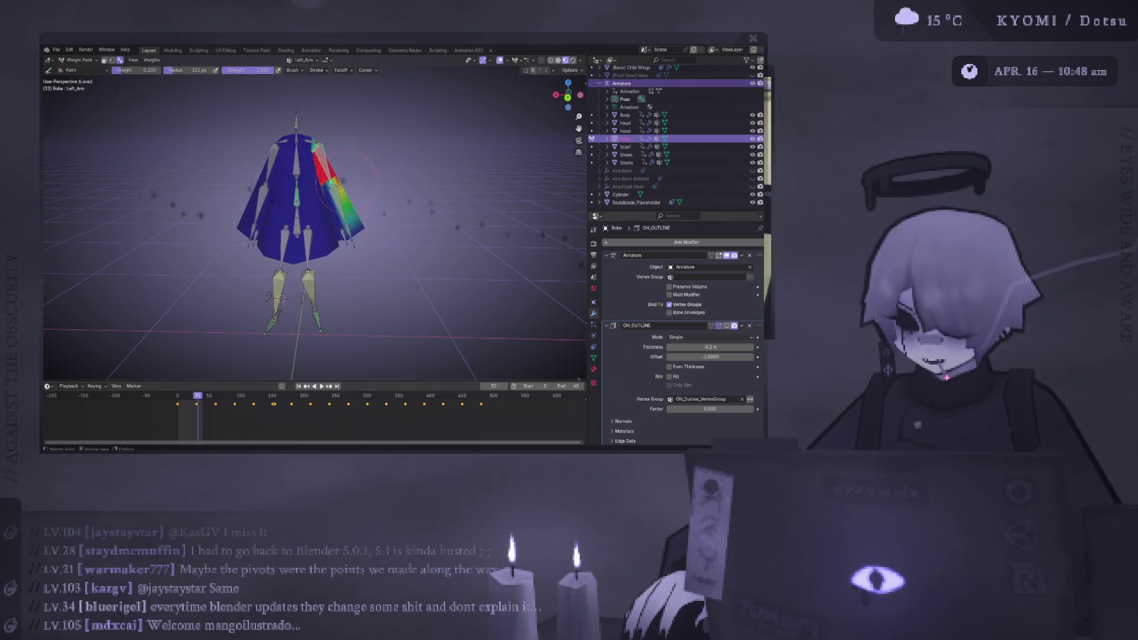
- From the back orthographic view, rotate the Left_Arm bone upward in two passes
scroll(347, 179, "up", 5)
key("KP_5")
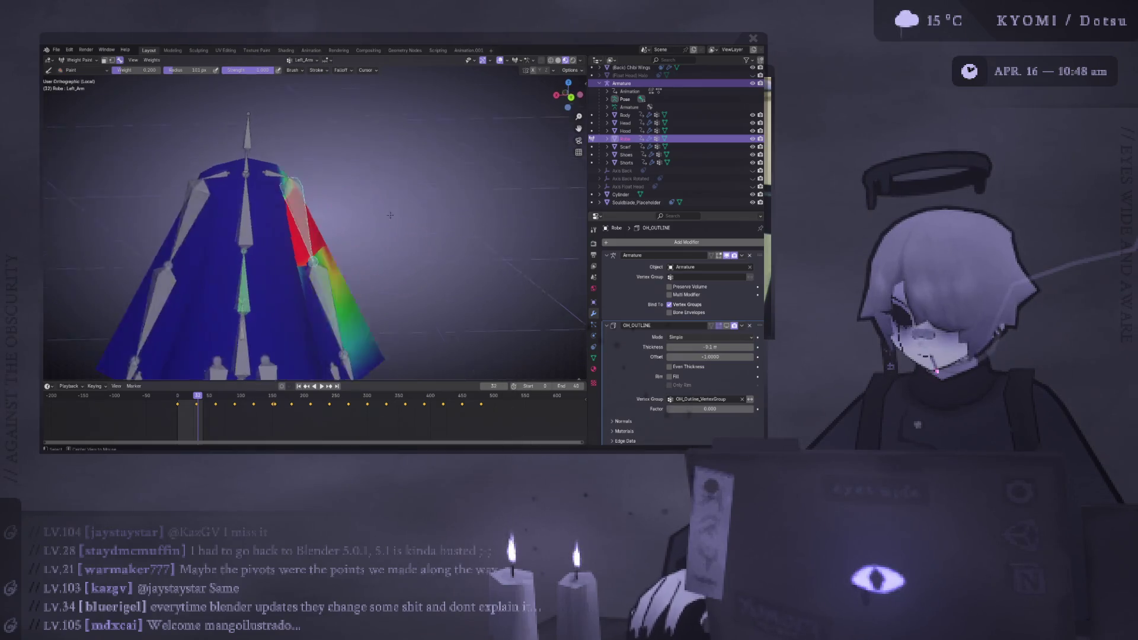
key("ctrl+KP_1")
key("r")
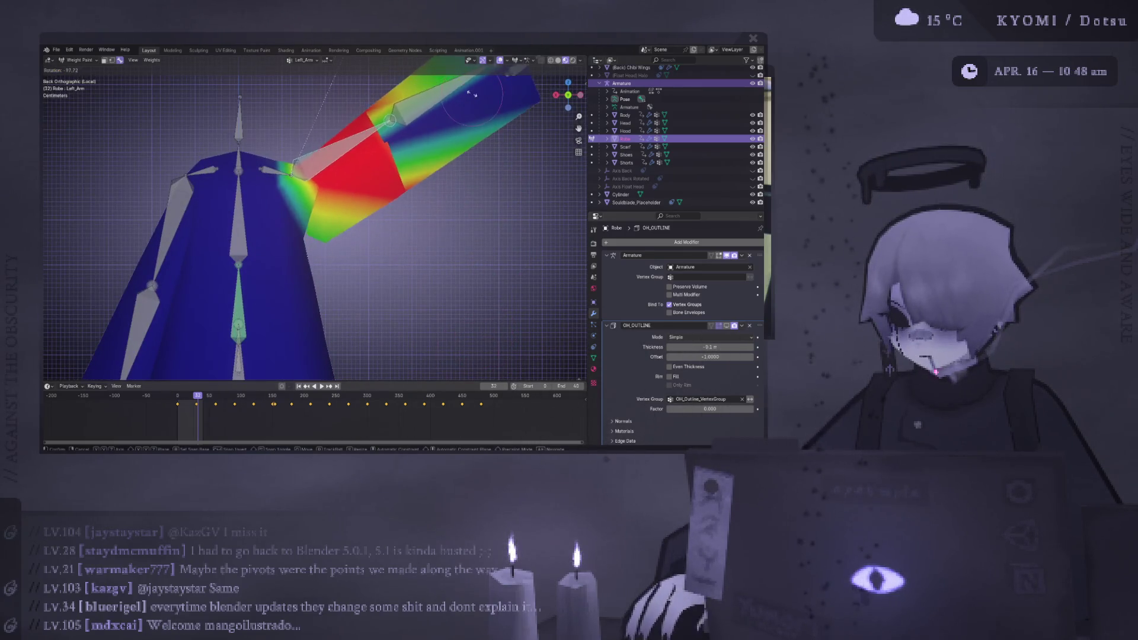
left_click(368, 225)
scroll(343, 243, "down", 5)
mouse_move(368, 225)
middle_mouse_down()
mouse_move(344, 243)
mouse_move(462, 237)
middle_mouse_up()
key("ctrl+KP_1")
scroll(498, 237, "up", 3)
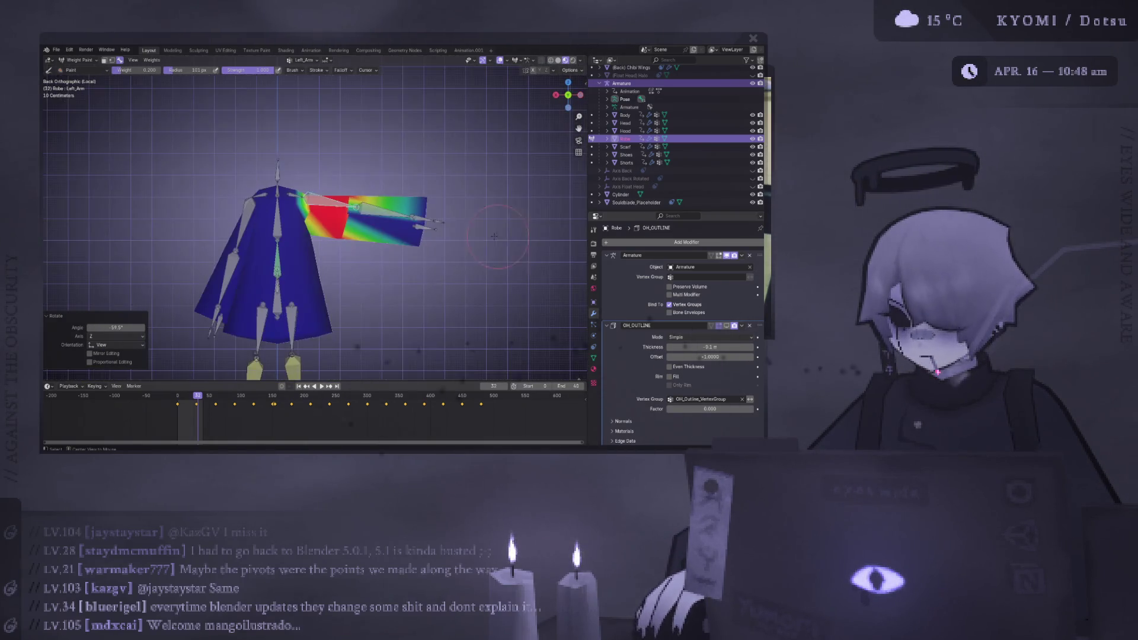
key("r")
left_click(446, 292)
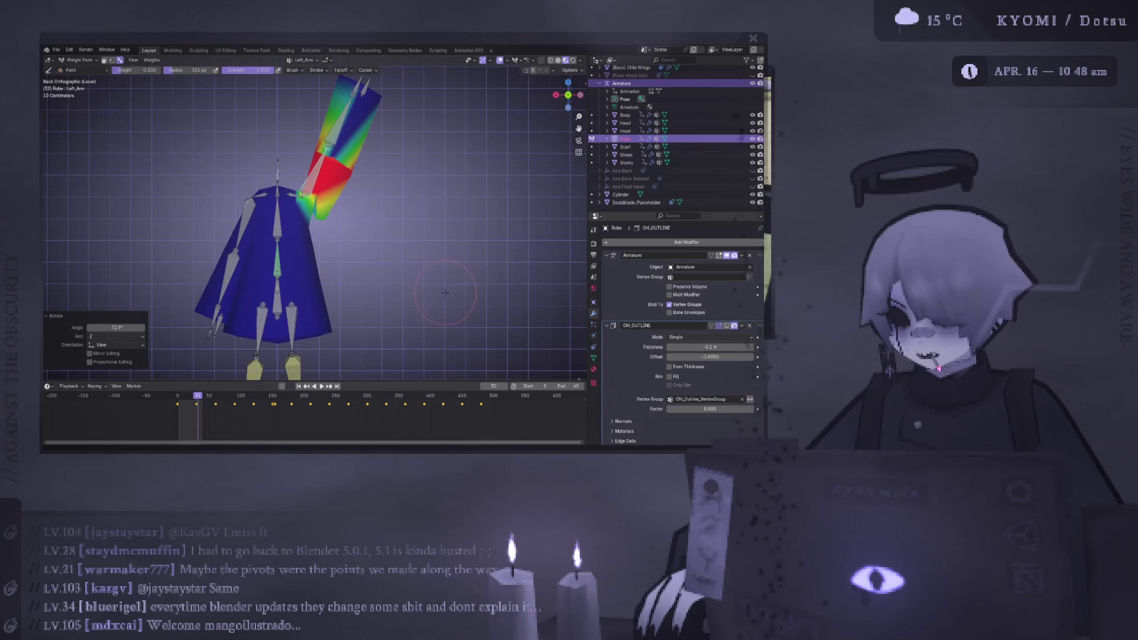
- Swing the arm and then lower it, checking the sleeve from the back view
scroll(445, 292, "down", 4)
key("r")
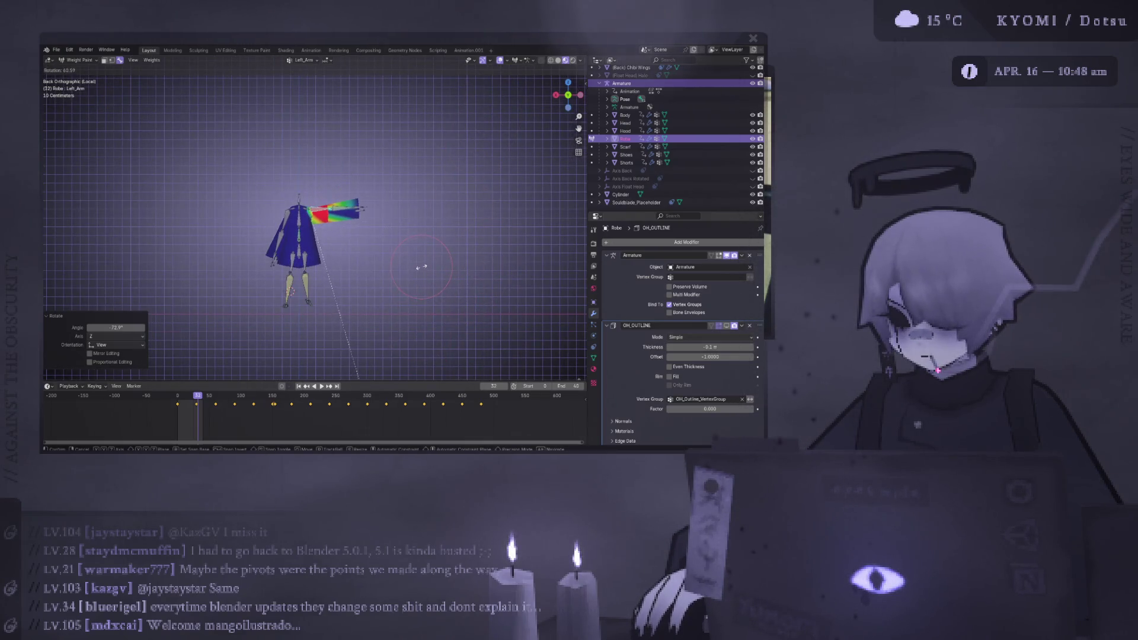
left_click(421, 268)
middle_click_drag(421, 268, 374, 252)
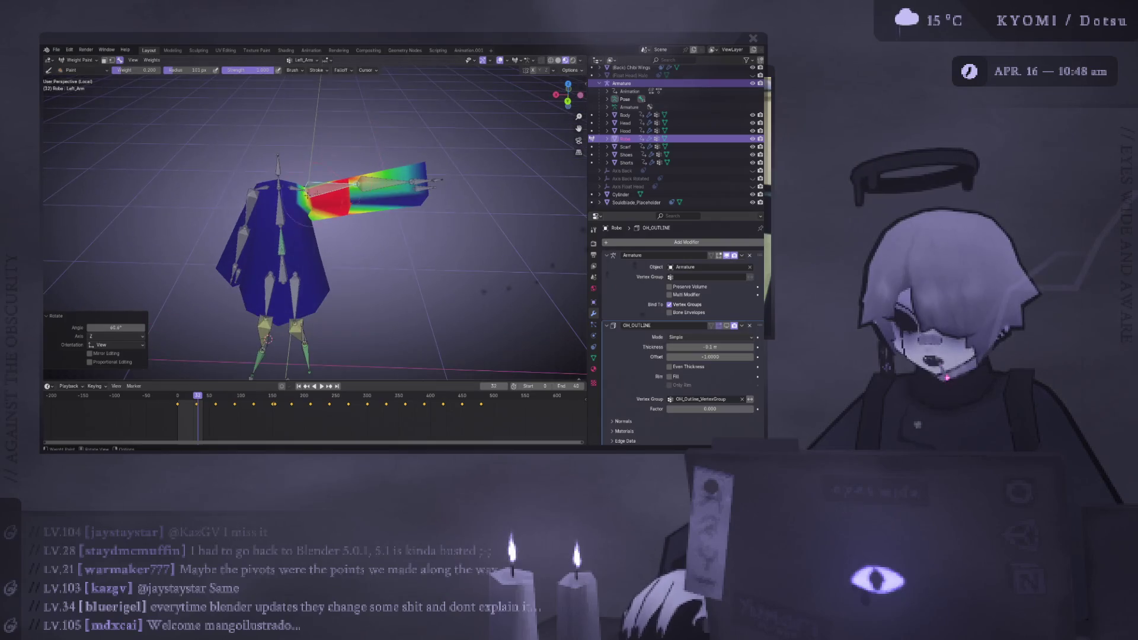
key("ctrl+KP_1")
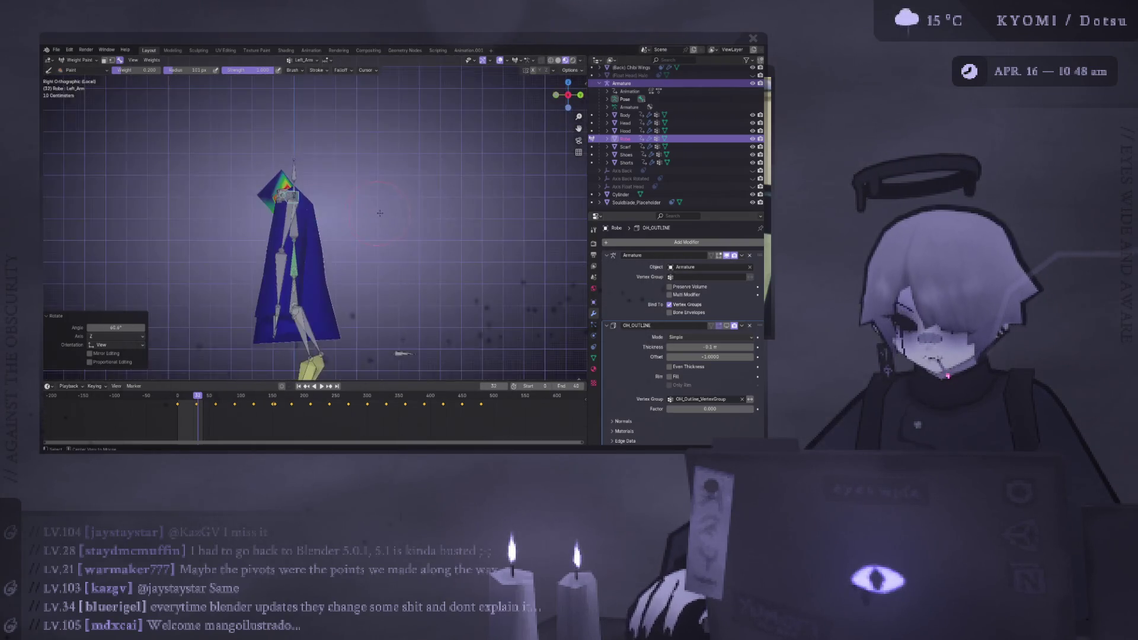
key("r")
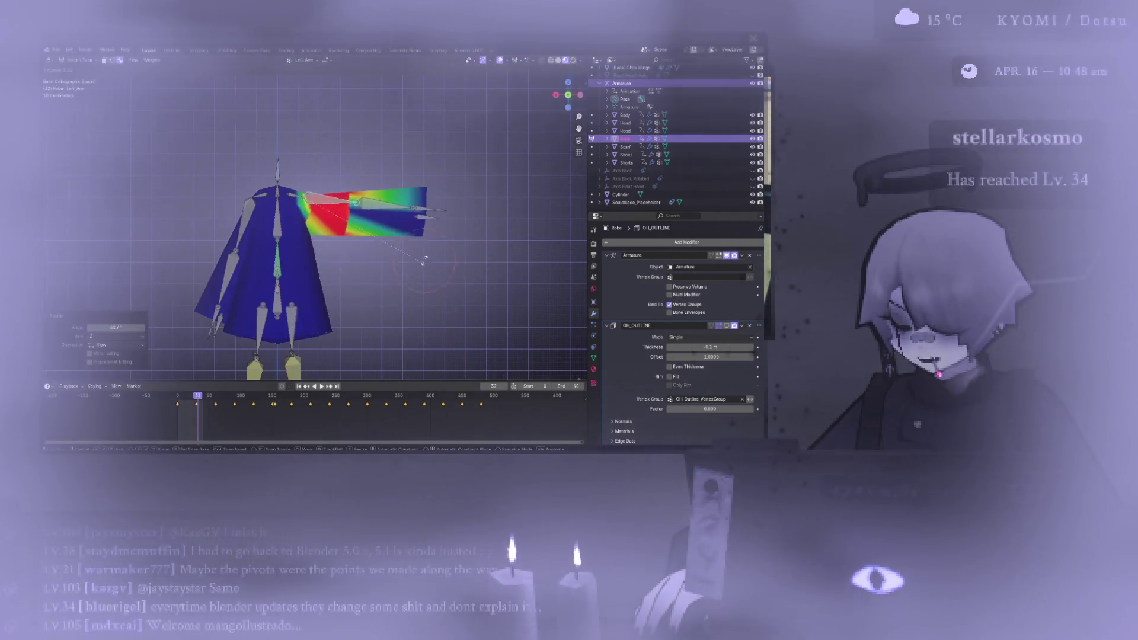
left_click(425, 258)
middle_click_drag(425, 259, 380, 344)
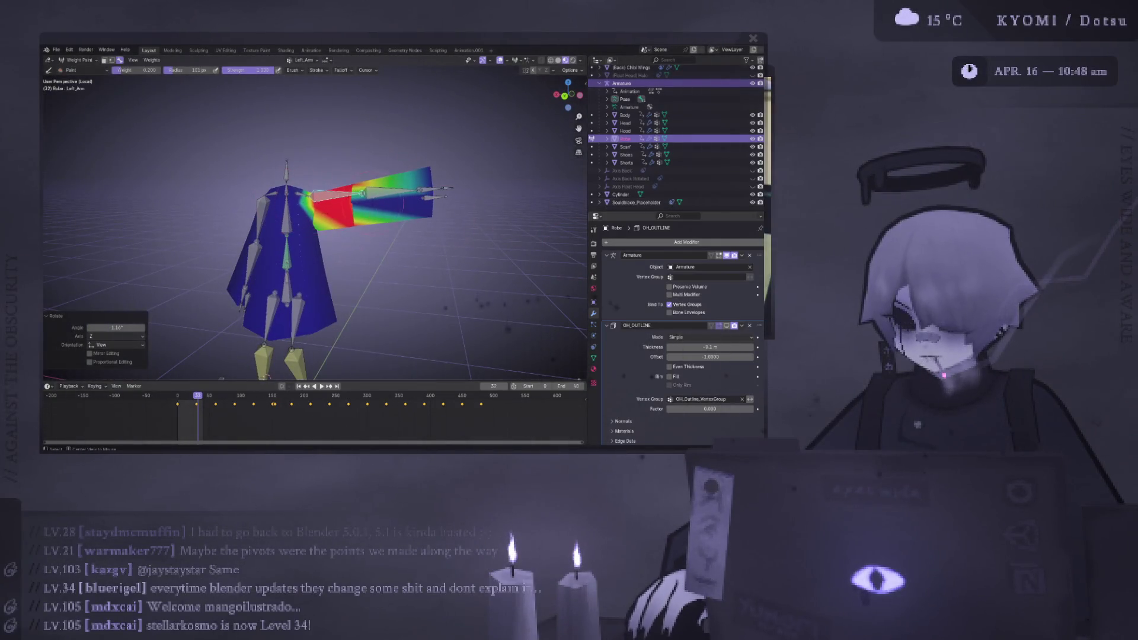
key("ctrl+KP_1")
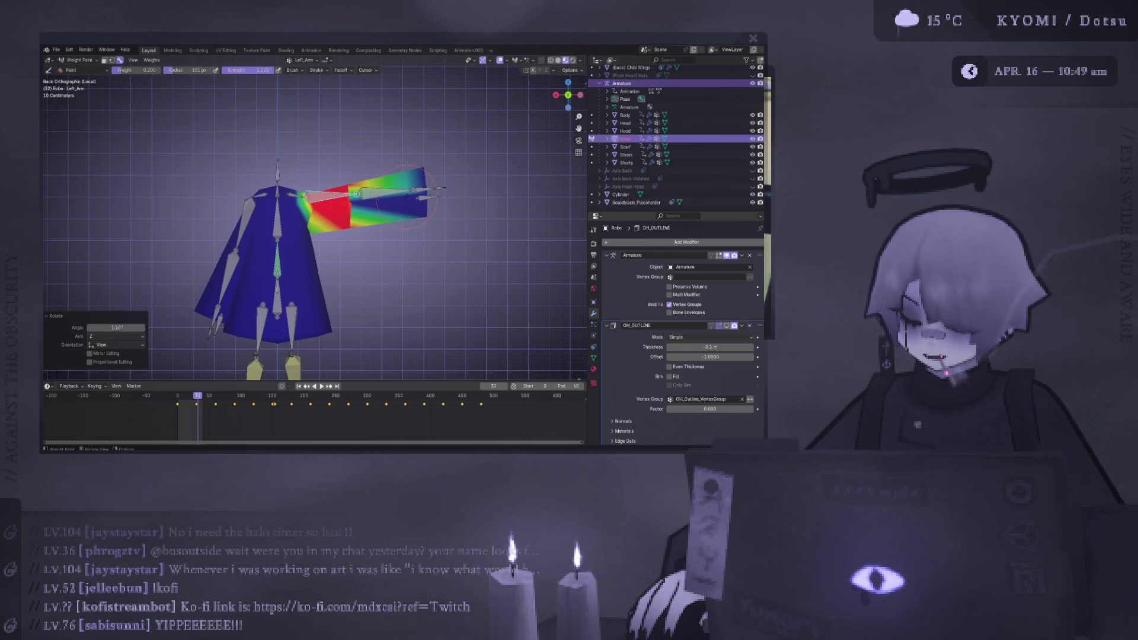
- Step back one frame and raise the Left_Arm again to recheck the sleeve
scroll(409, 196, "down", 3)
key("Left")
key("Left")
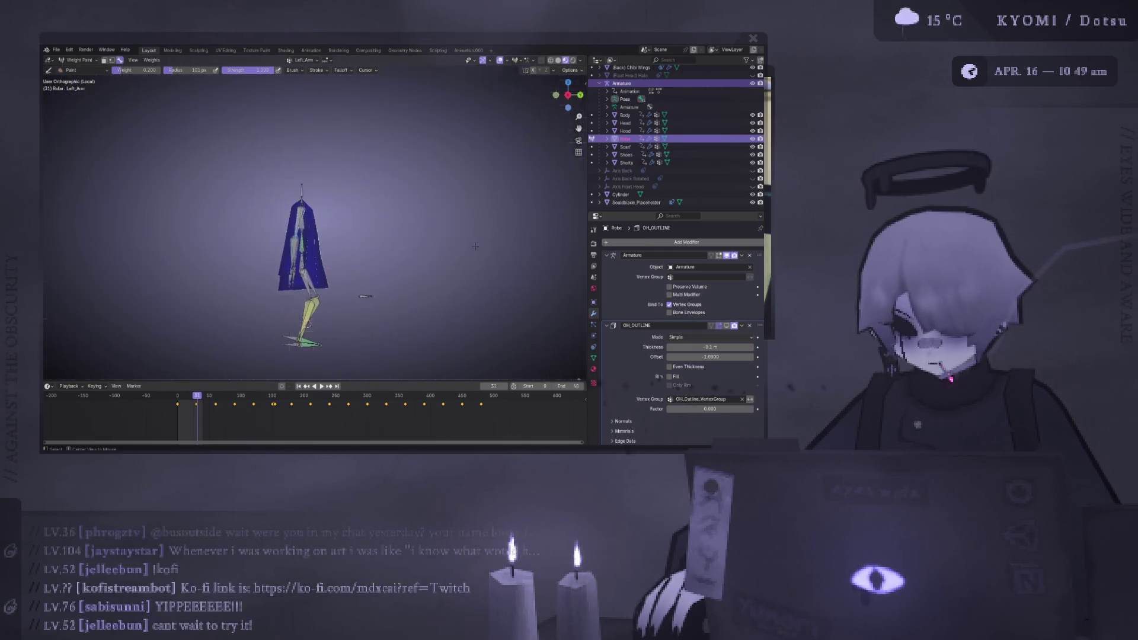
scroll(344, 242, "up", 4)
key("r")
left_click(457, 235)
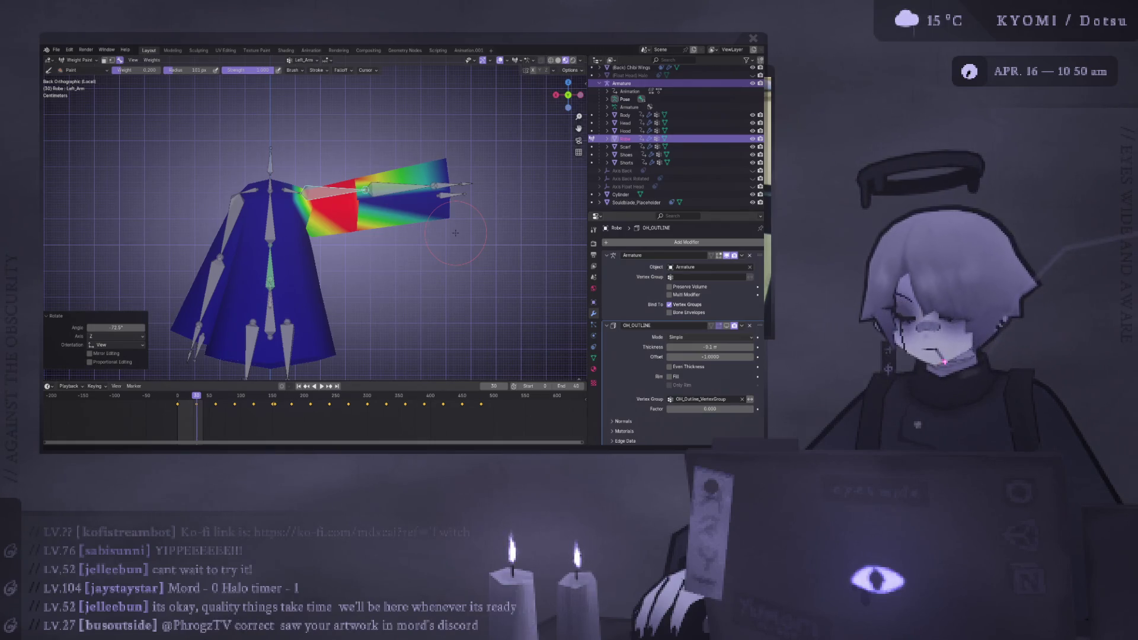
middle_click_drag(307, 114, 415, 216)
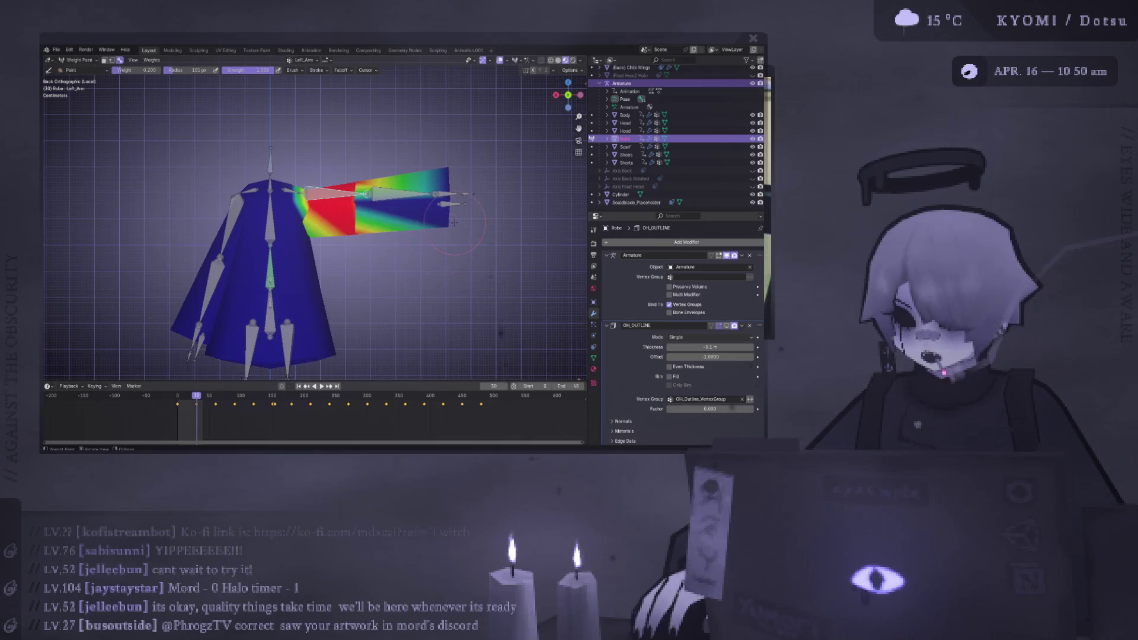
- Test-rotate the Left_Arm bone in back view, then undo it
scroll(416, 216, "up", 4)
key("KP_1")
key("ctrl+KP_1")
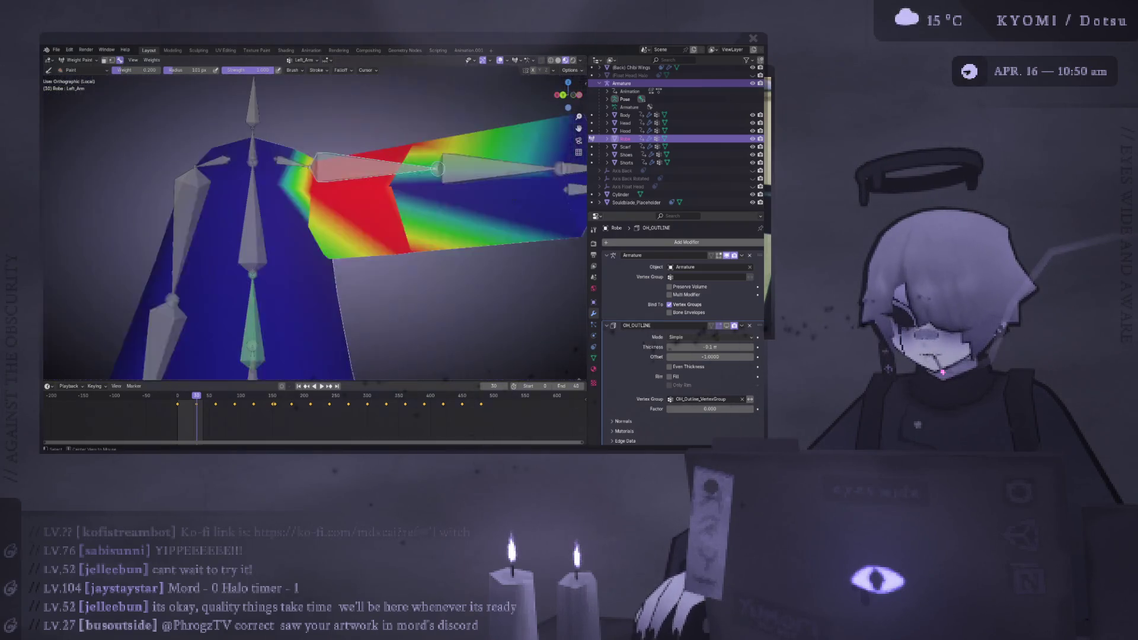
key("r")
left_click(502, 374)
key("ctrl+z")
- From the top view, test-bend the Left_Elbow twice, undoing each bend
key("KP_7")
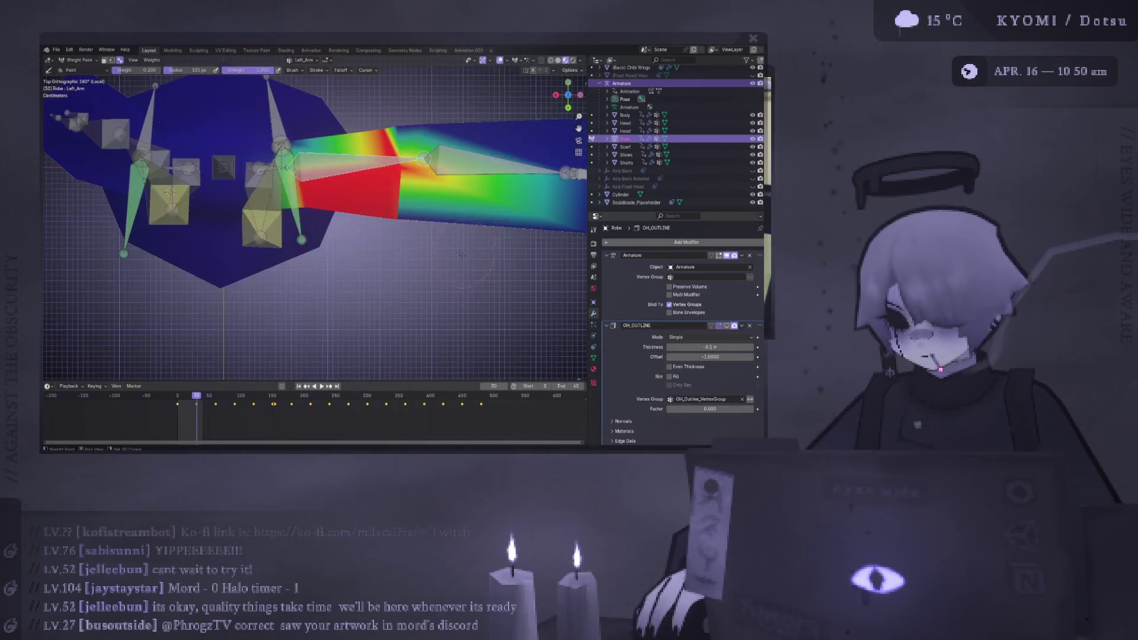
left_click(407, 147, "ctrl")
key("r")
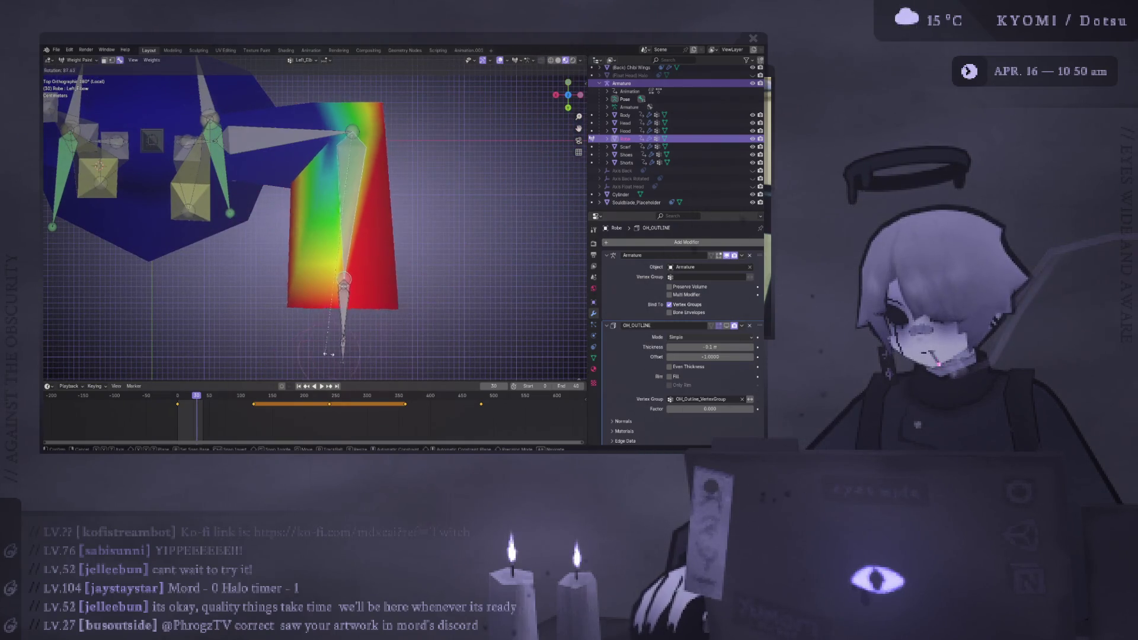
left_click(332, 347)
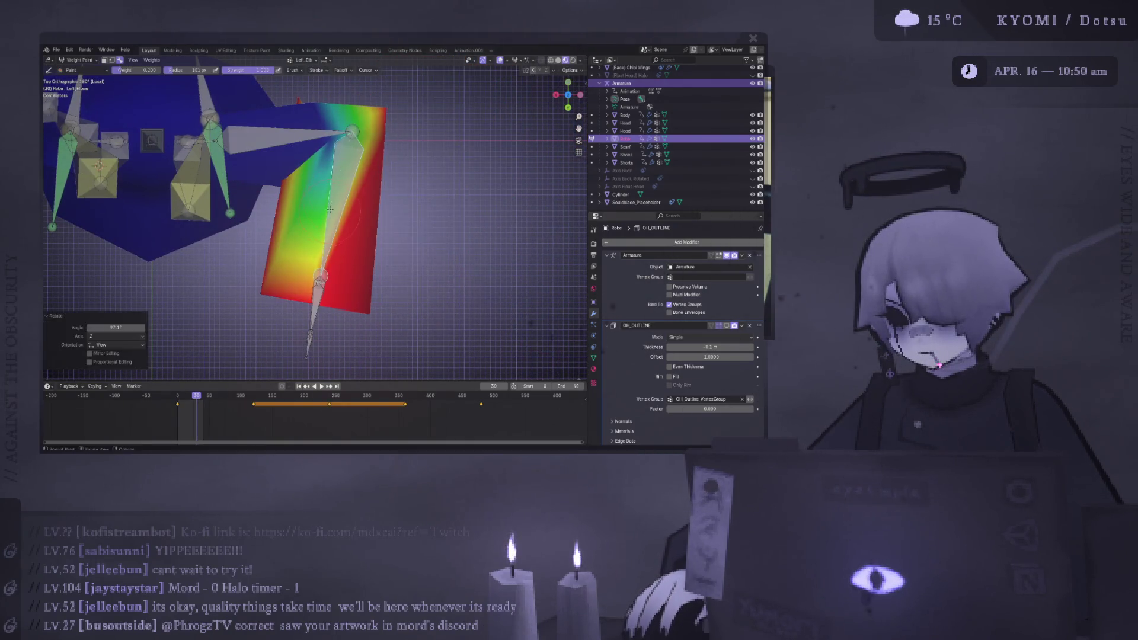
key("ctrl+z")
scroll(386, 127, "down", 2)
key("r")
left_click(379, 214)
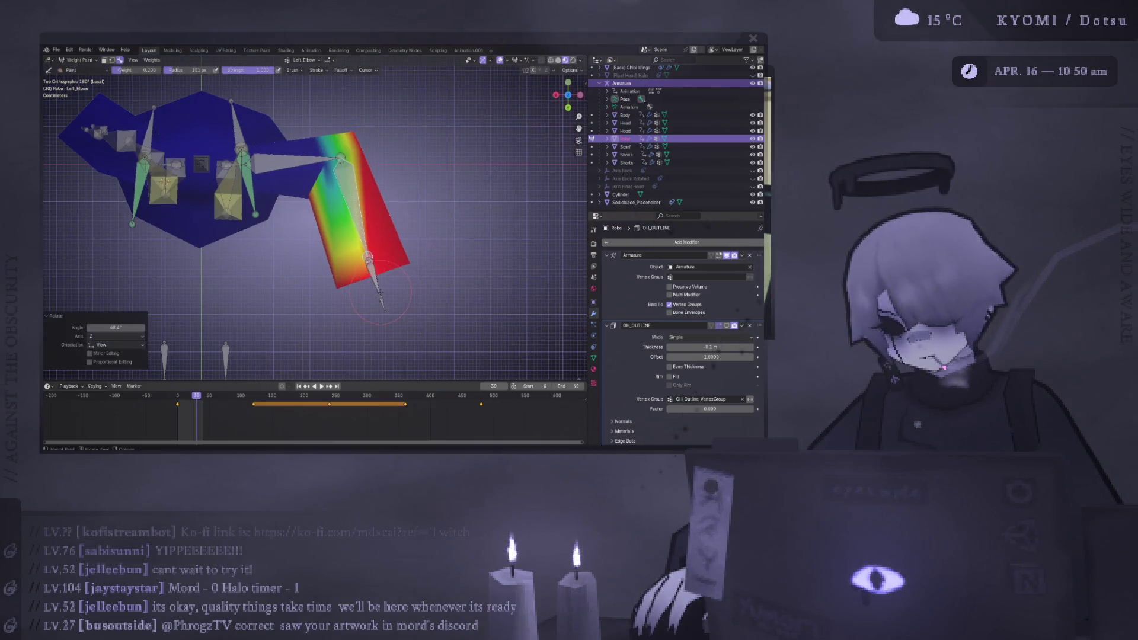
key("ctrl+z")
- Zoom out and switch the Robe into Edit Mode
key("KP_Subtract")
key("KP_Subtract")
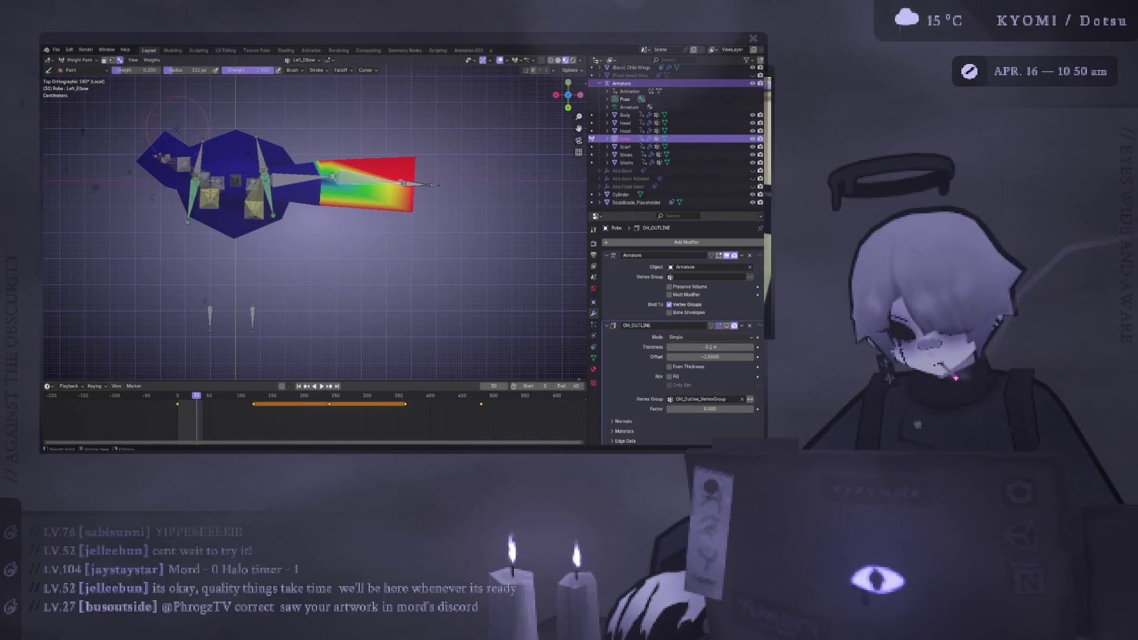
left_click(77, 60)
left_click(74, 76)
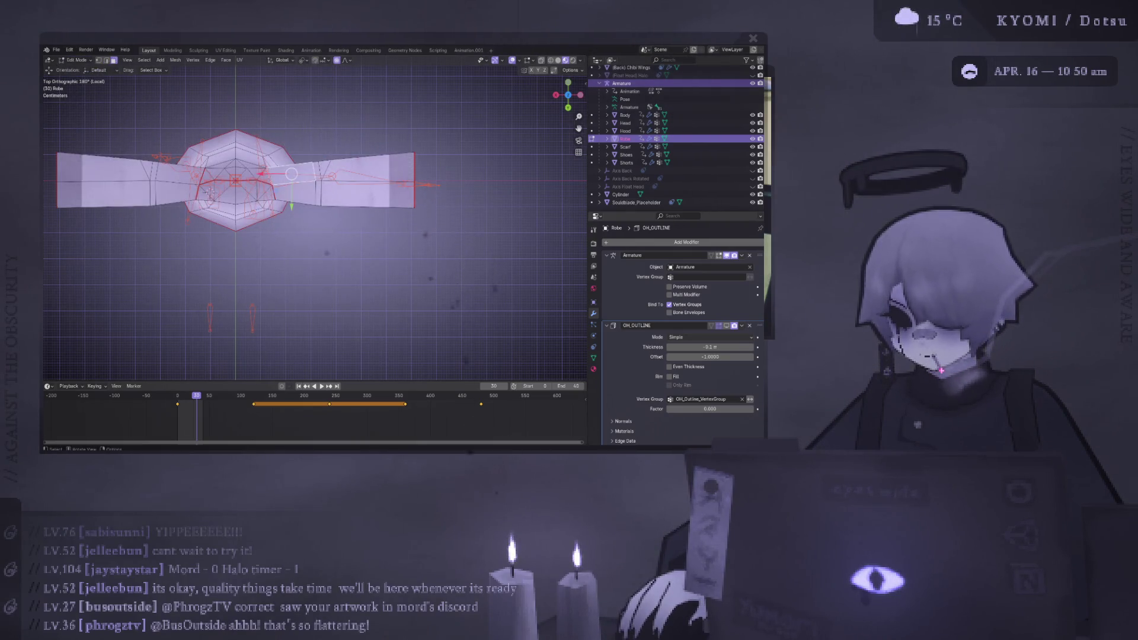
- Return the Robe to Object Mode, briefly toggling Weight Paint through the mode menu
key("Tab")
left_click(77, 60)
left_click(83, 99)
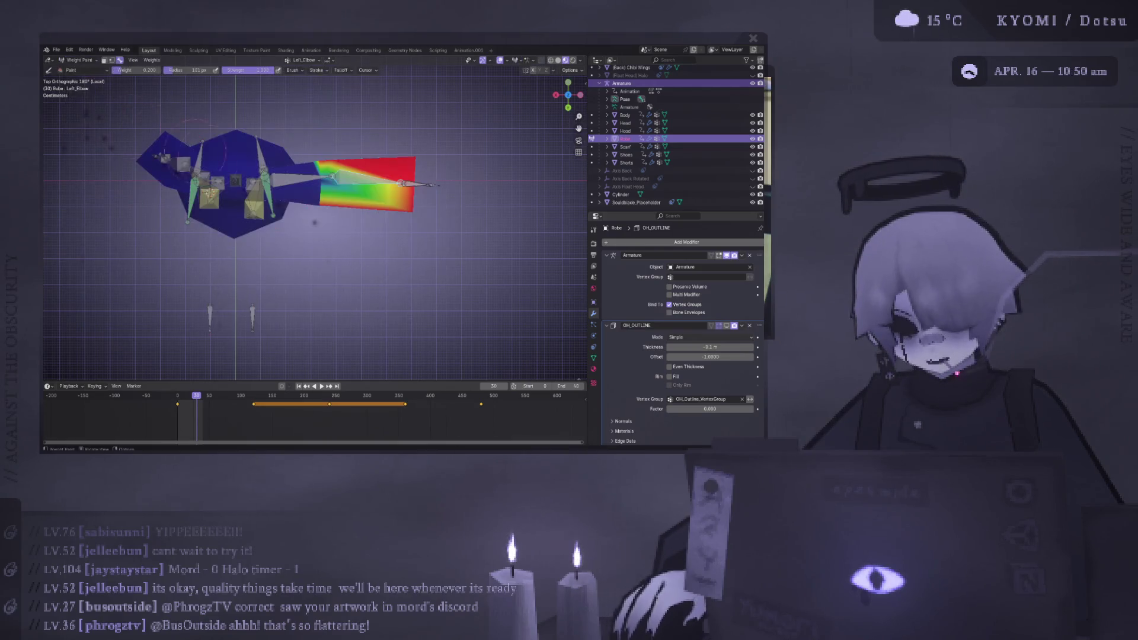
left_click(77, 60)
left_click(74, 69)
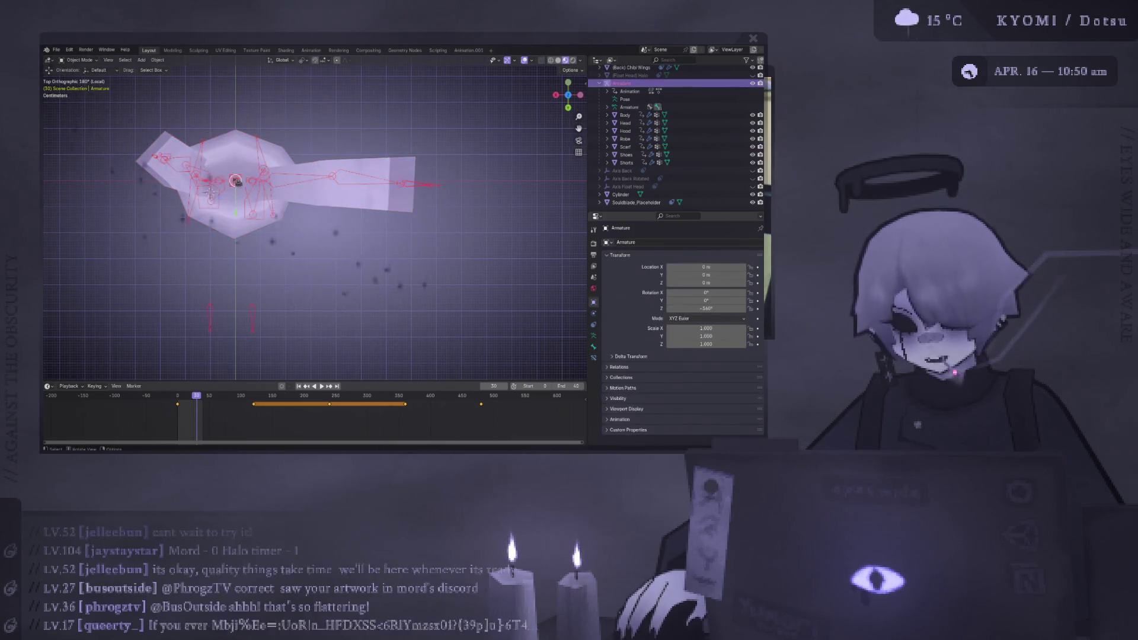
- Select the Armature instead of the Robe and view the model from the top
left_click(263, 181)
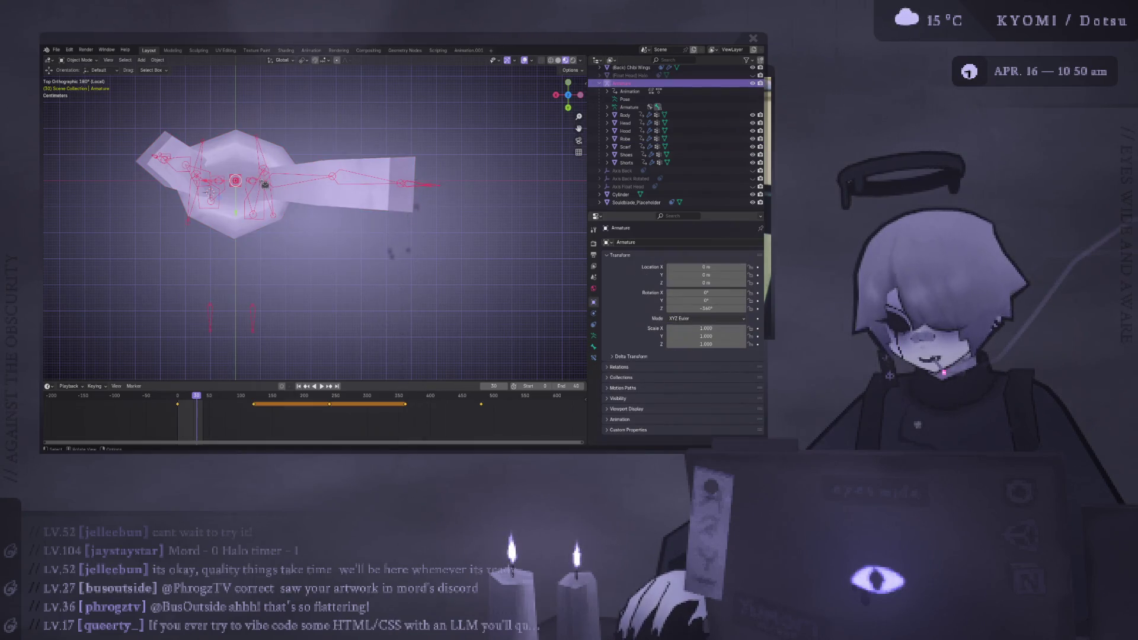
middle_click_drag(263, 181, 263, 111)
key("ctrl+KP_1")
left_click(241, 189)
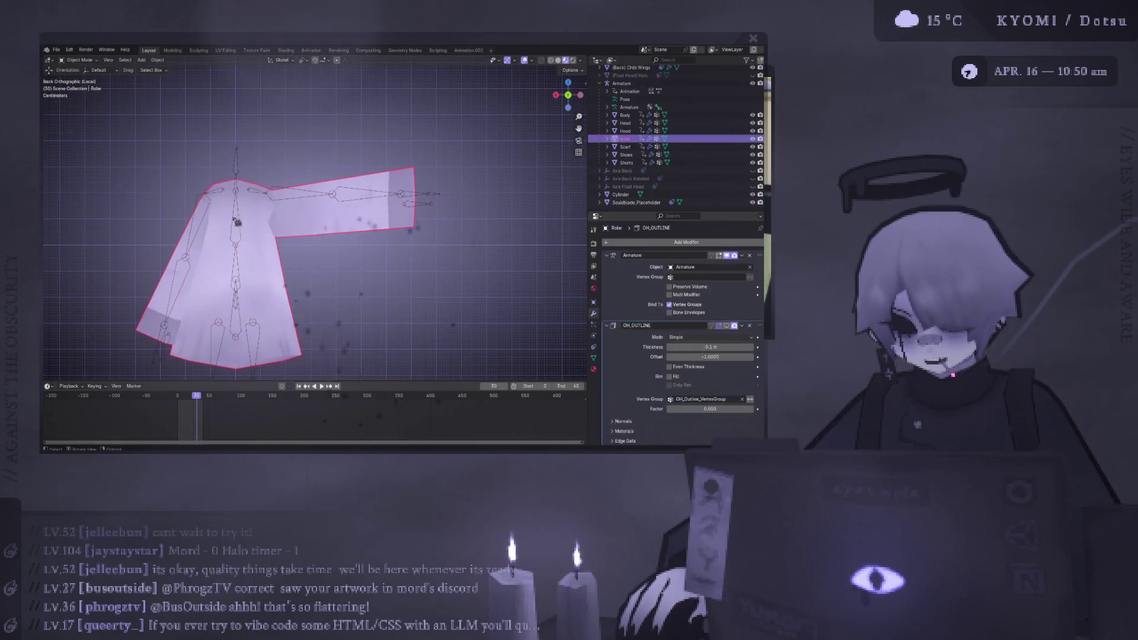
left_click(241, 188)
key("KP_7")
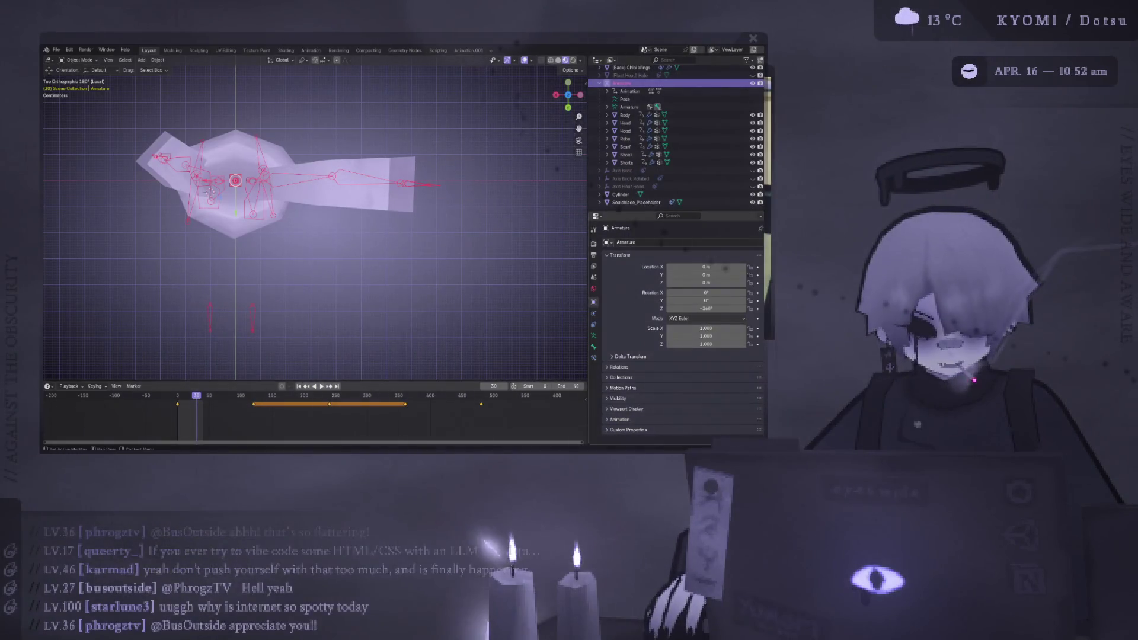
- Show the scene's EEVEE render settings in Properties and tilt the viewport into perspective
left_click(593, 266)
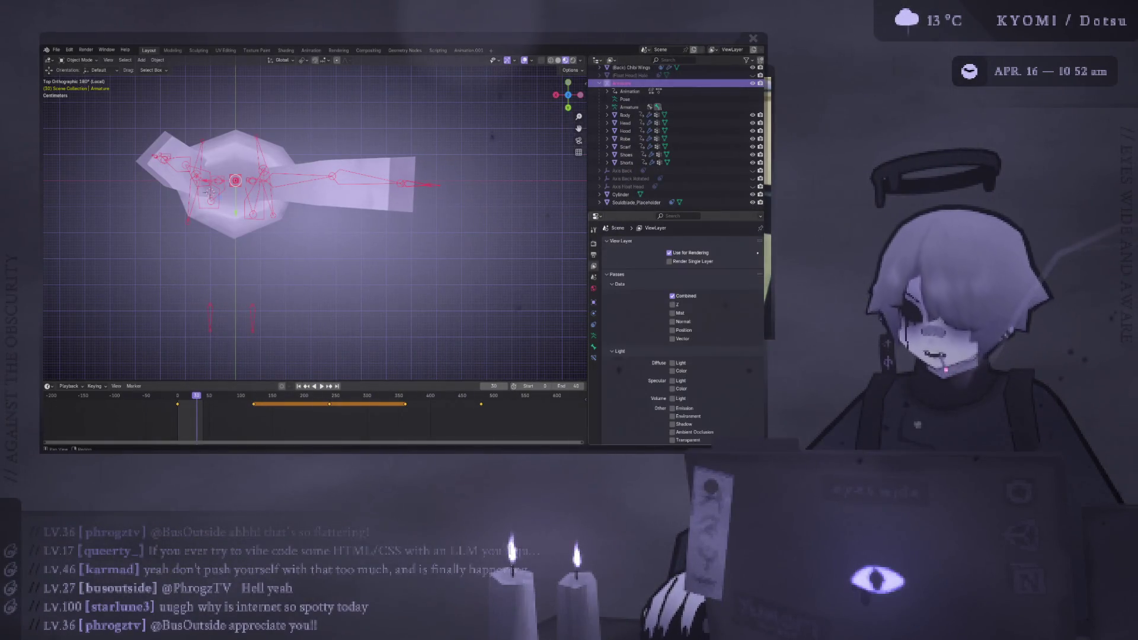
left_click(594, 245)
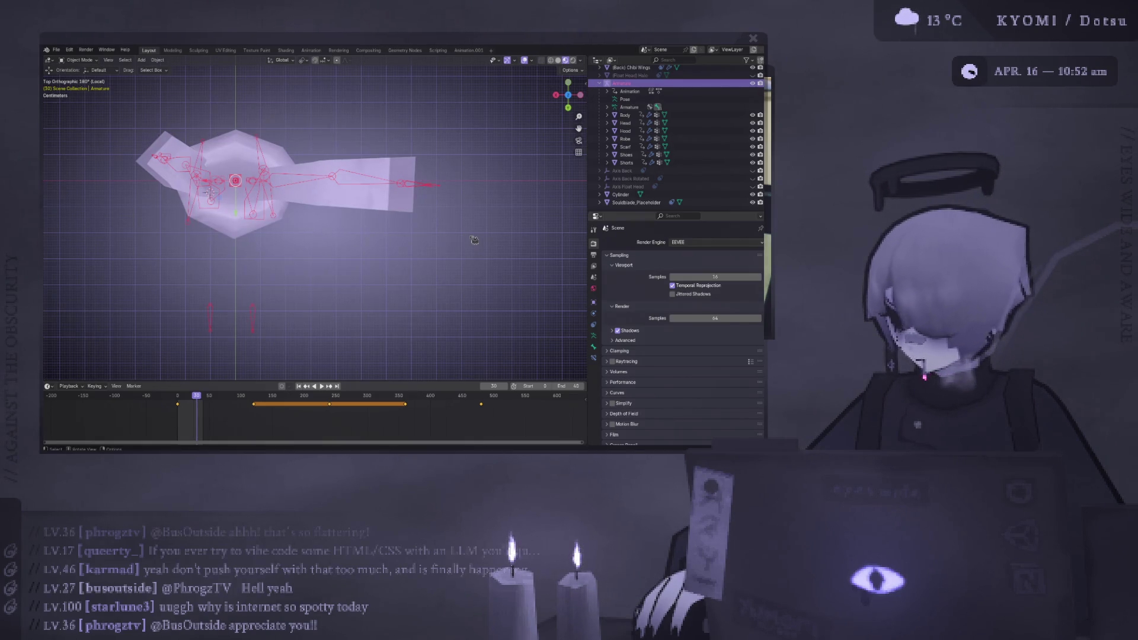
mouse_move(475, 240)
middle_mouse_down()
mouse_move(307, 345)
mouse_move(187, 330)
middle_mouse_up()
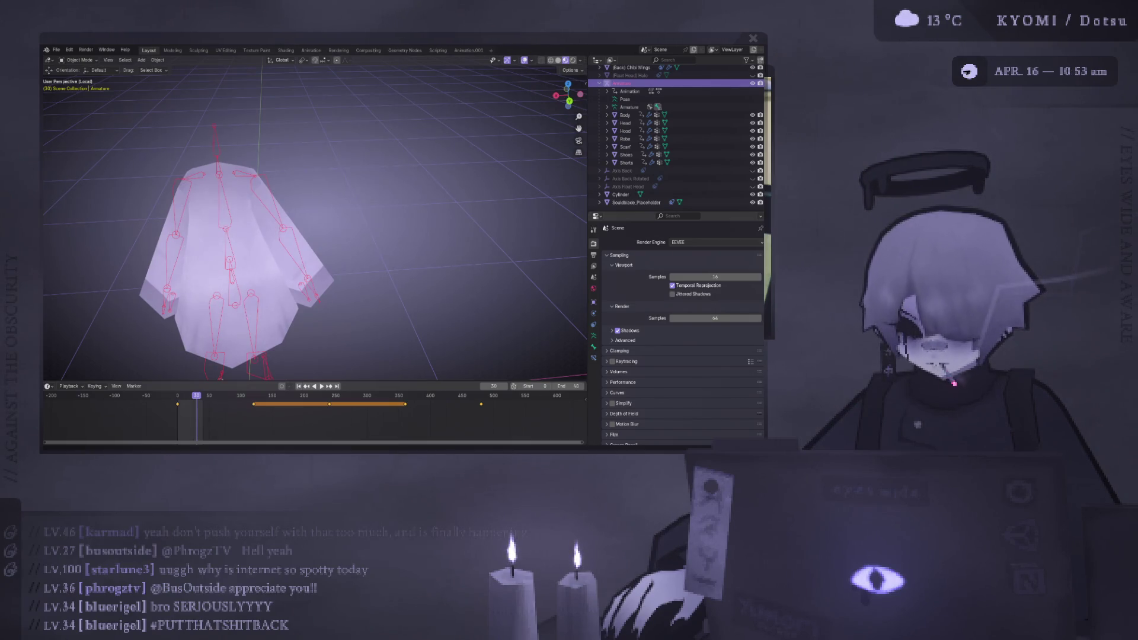
- Select the Robe mesh together with the Armature, orbiting around the robe
mouse_move(248, 225)
middle_mouse_down()
mouse_move(234, 201)
mouse_move(279, 182)
middle_mouse_up()
left_click(280, 182)
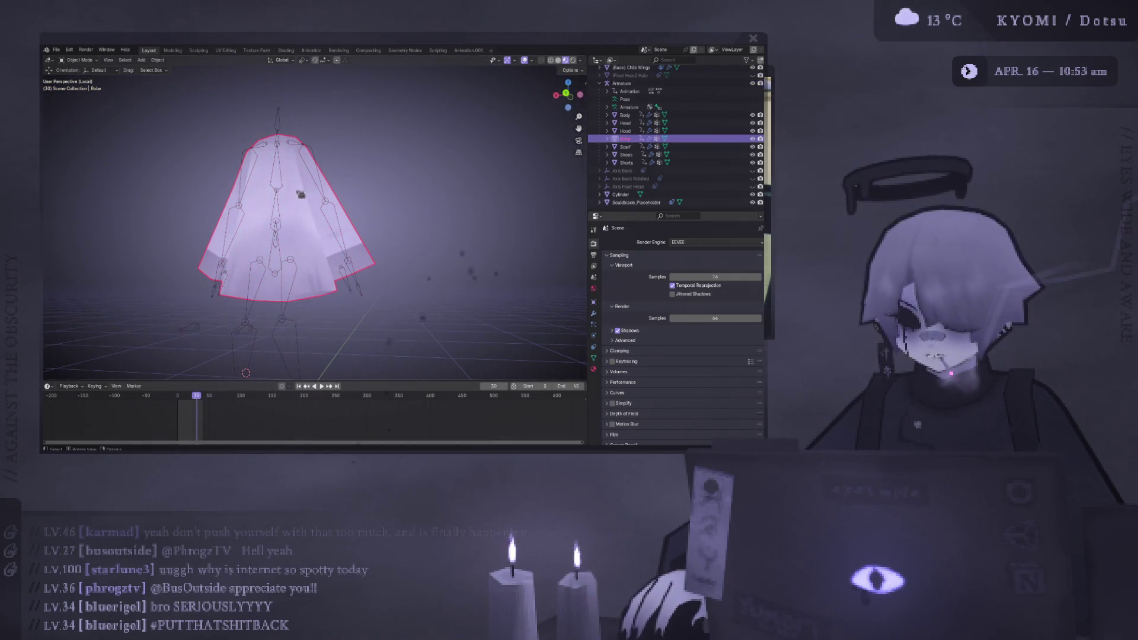
left_click(285, 194)
left_click(287, 195, "shift")
mouse_move(287, 196)
middle_mouse_down()
mouse_move(275, 238)
mouse_move(267, 211)
mouse_move(281, 225)
mouse_move(287, 181)
mouse_move(330, 149)
middle_mouse_up()
scroll(266, 211, "up", 3)
scroll(281, 226, "down", 2)
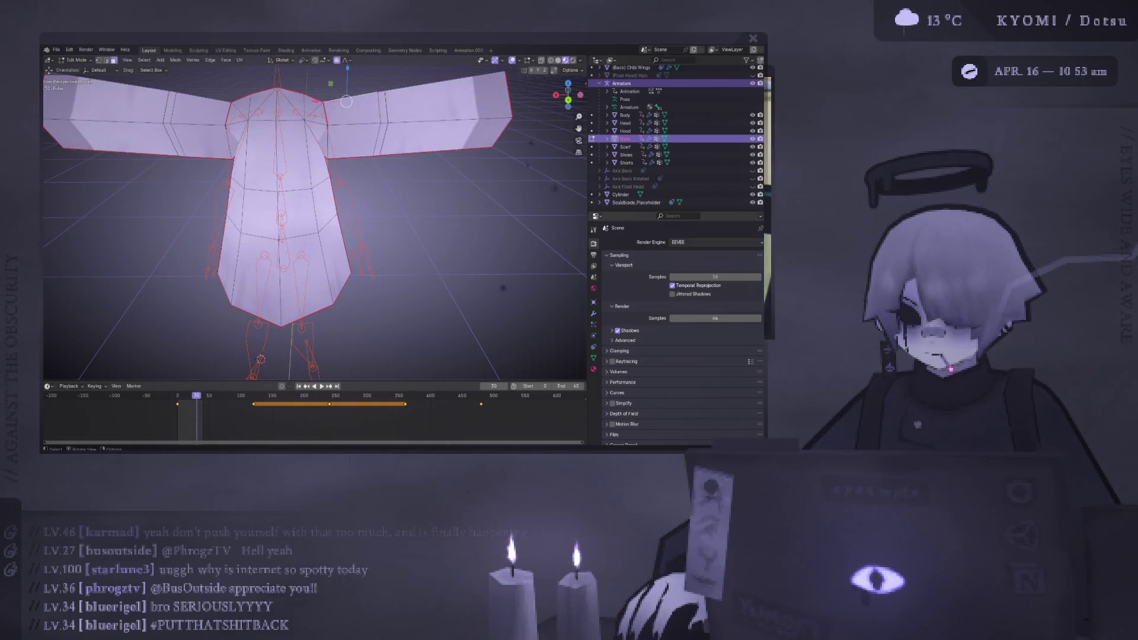
- Put the Armature alone into Edit Mode, seen from the top, with Left_Arm selected
left_click(322, 131)
key("Tab")
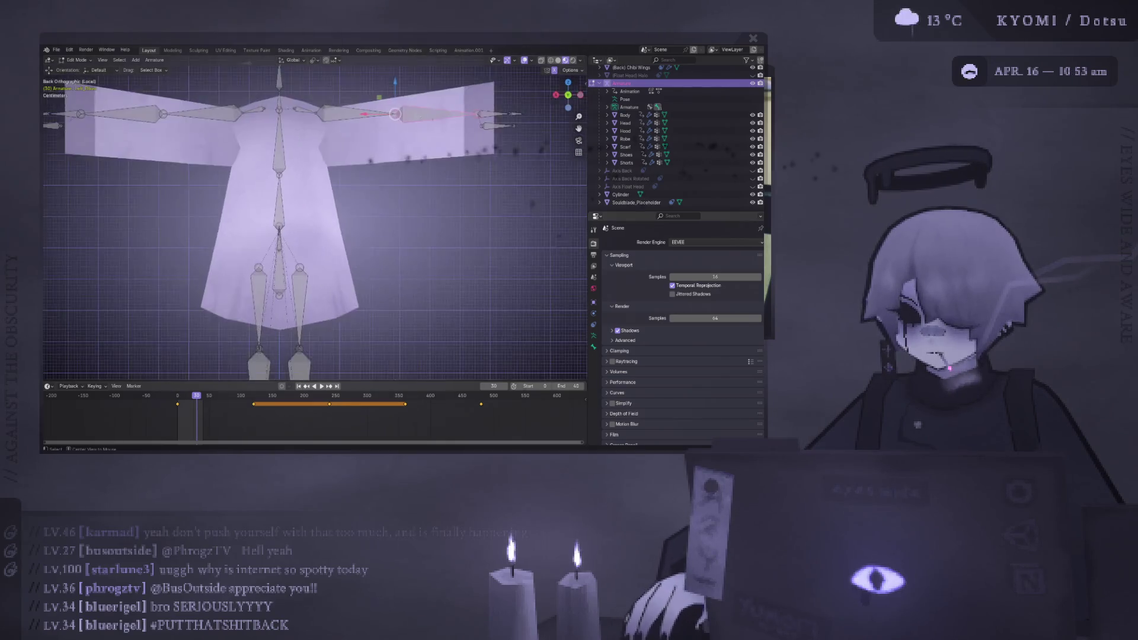
key("KP_7")
left_click(272, 172)
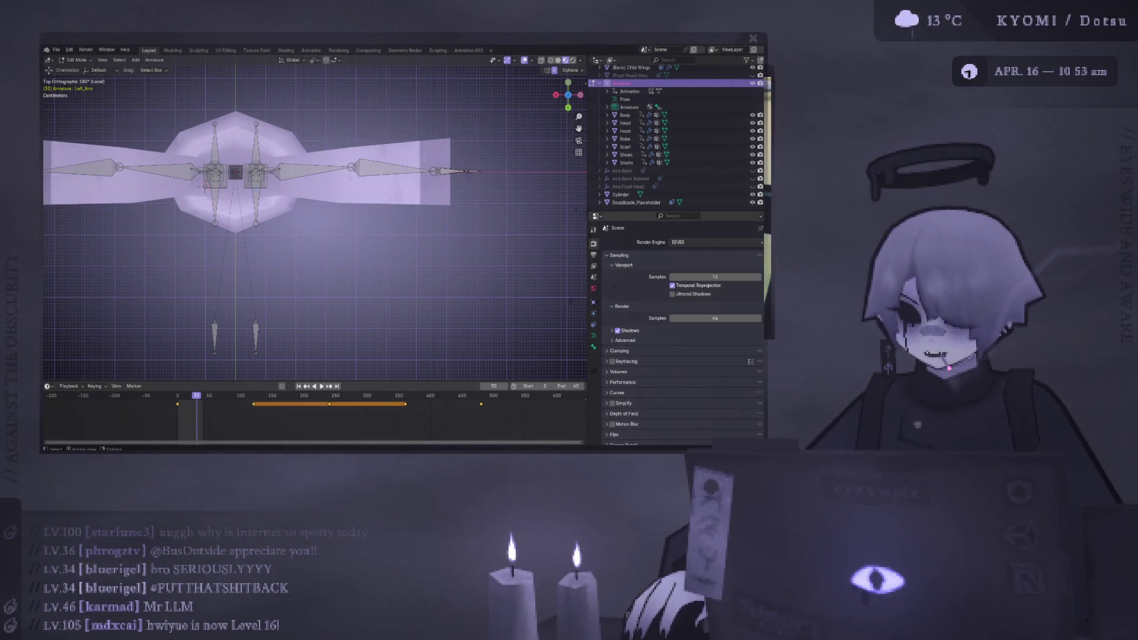
mouse_move(203, 186)
middle_mouse_down()
mouse_move(190, 134)
mouse_move(318, 64)
middle_mouse_up()
key("g")
left_click(188, 130)
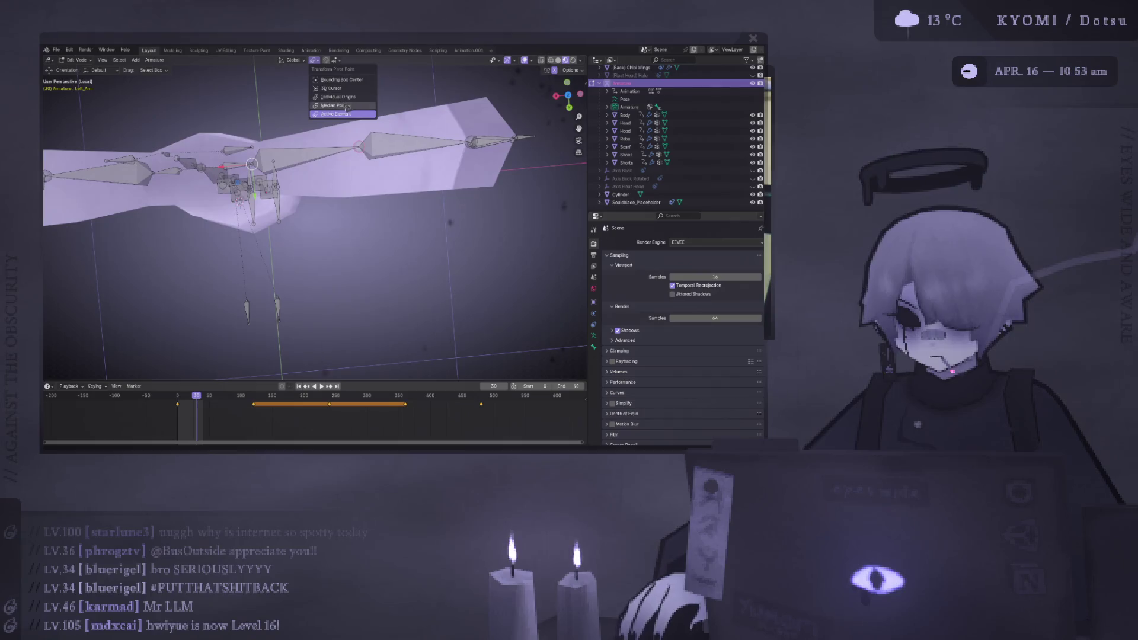
left_click(346, 106)
key("Left")
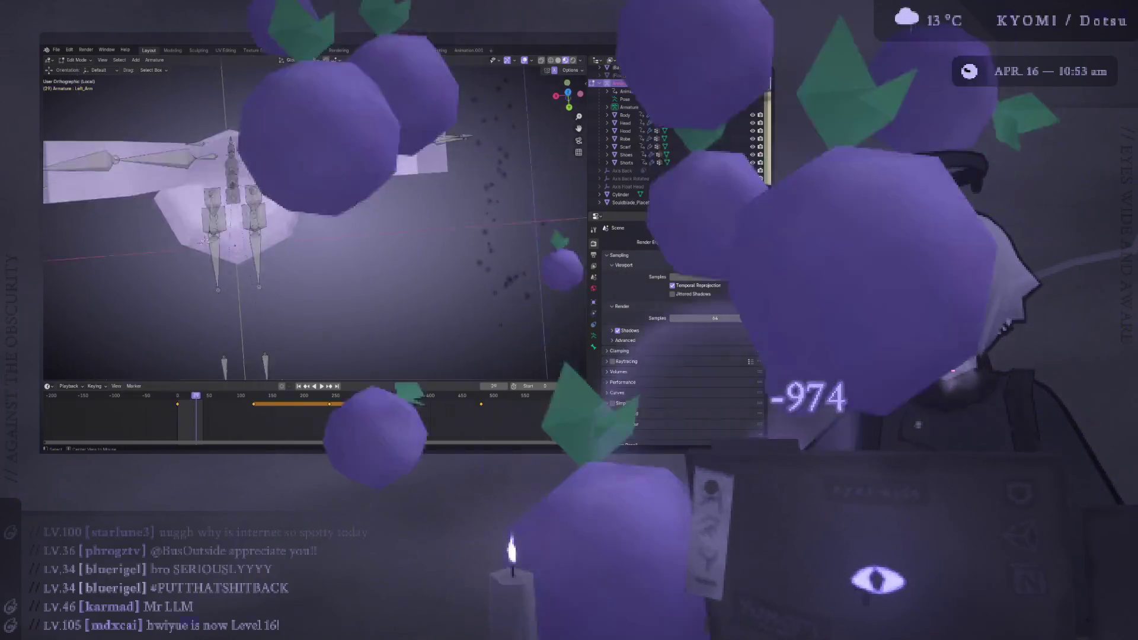
key("ctrl+KP_1")
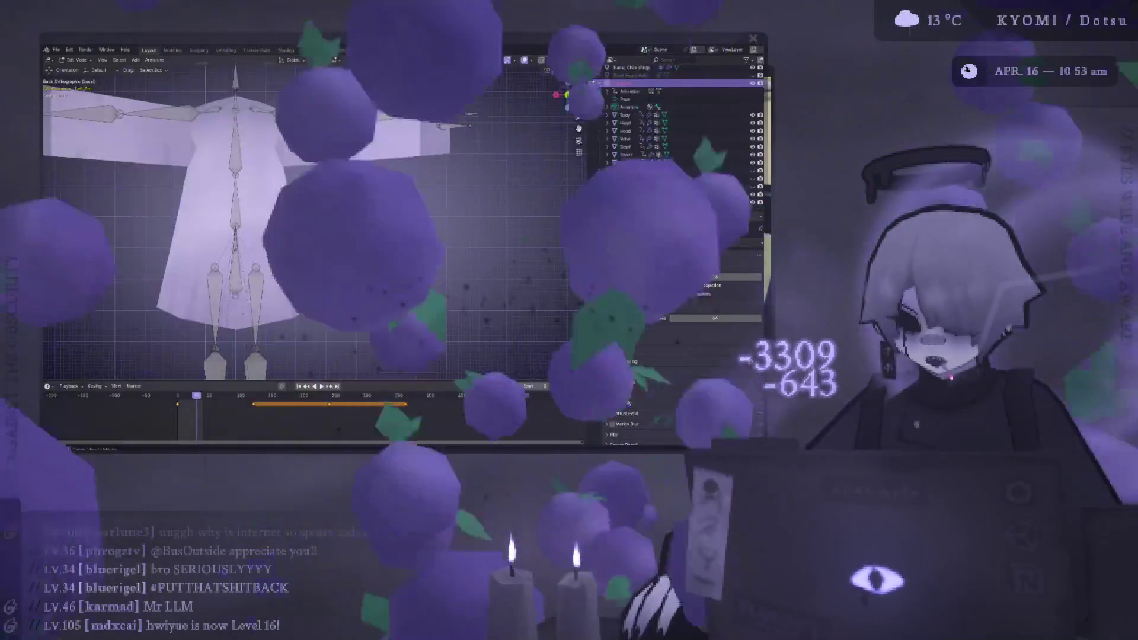
key("KP_7")
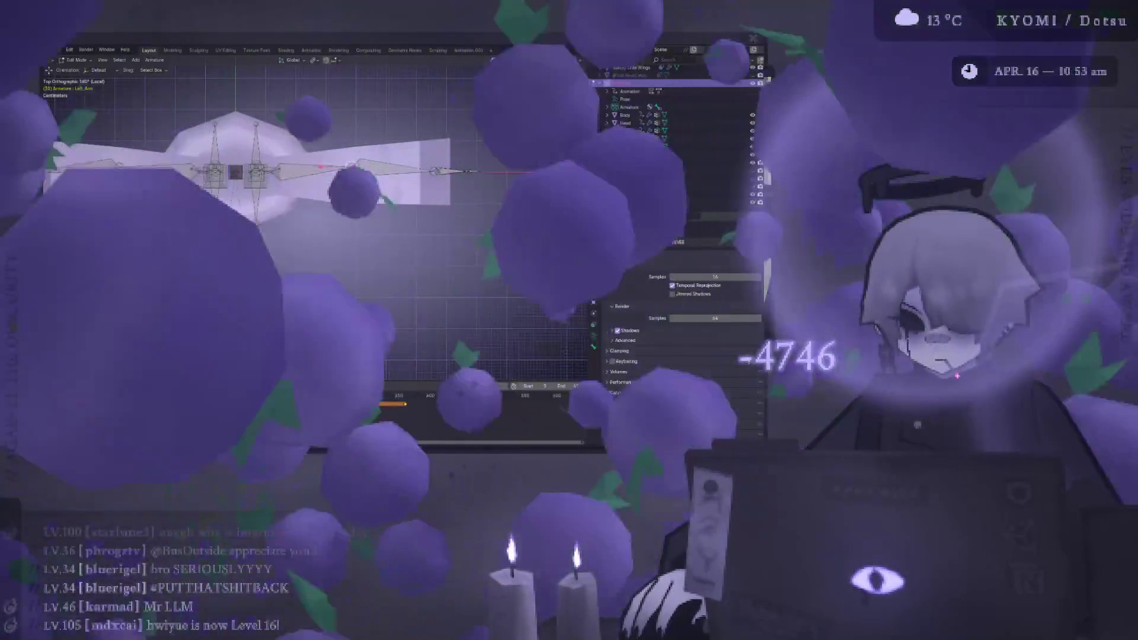
key("ctrl+Page_Down")
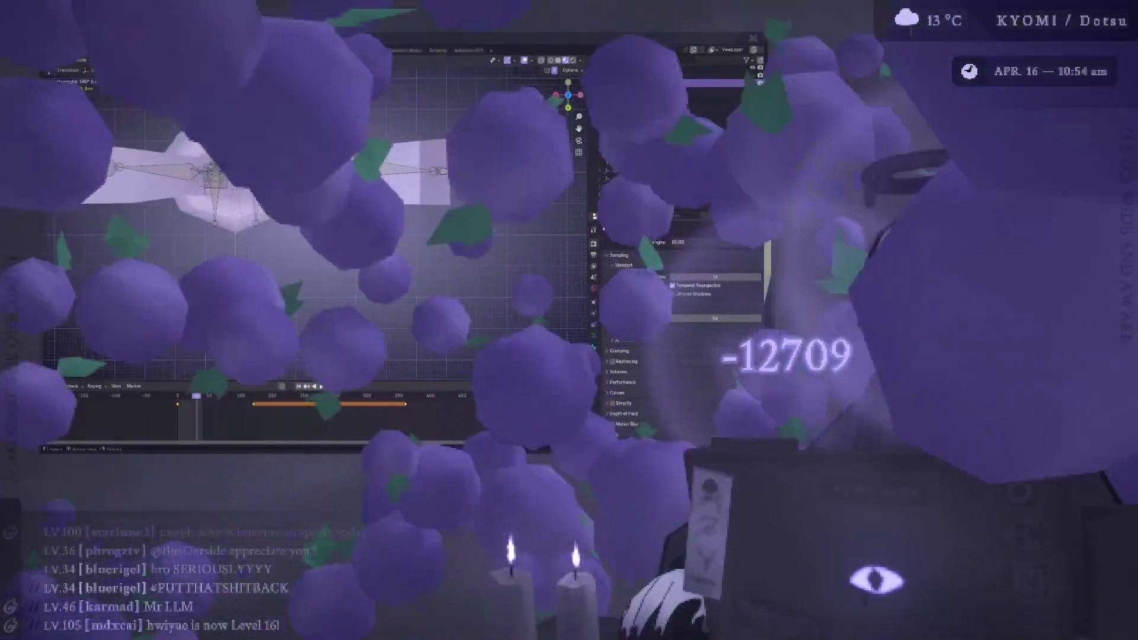
key("ctrl+Page_Down")
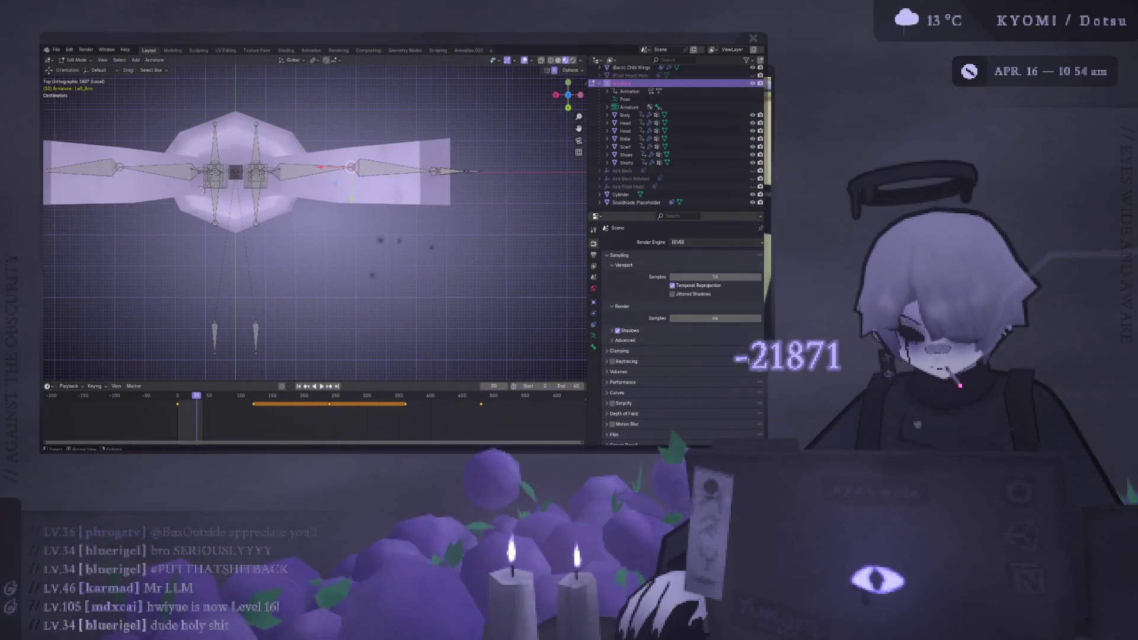
- Try moving the bone joint along X, undo it, and leave bone Edit Mode
key("g")
key("x")
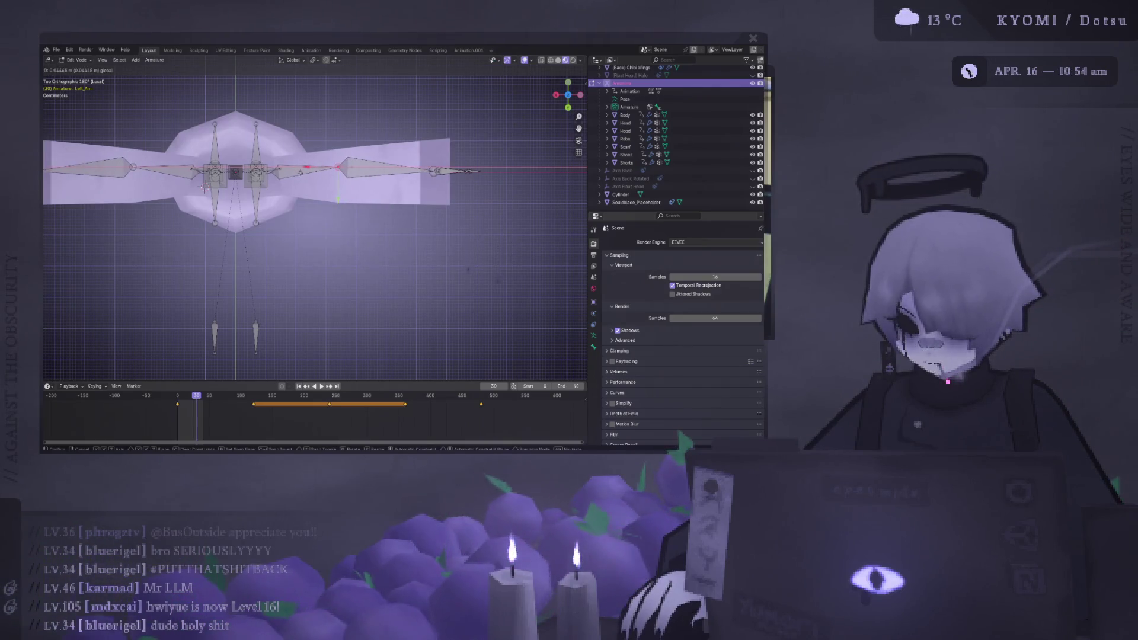
key("Return")
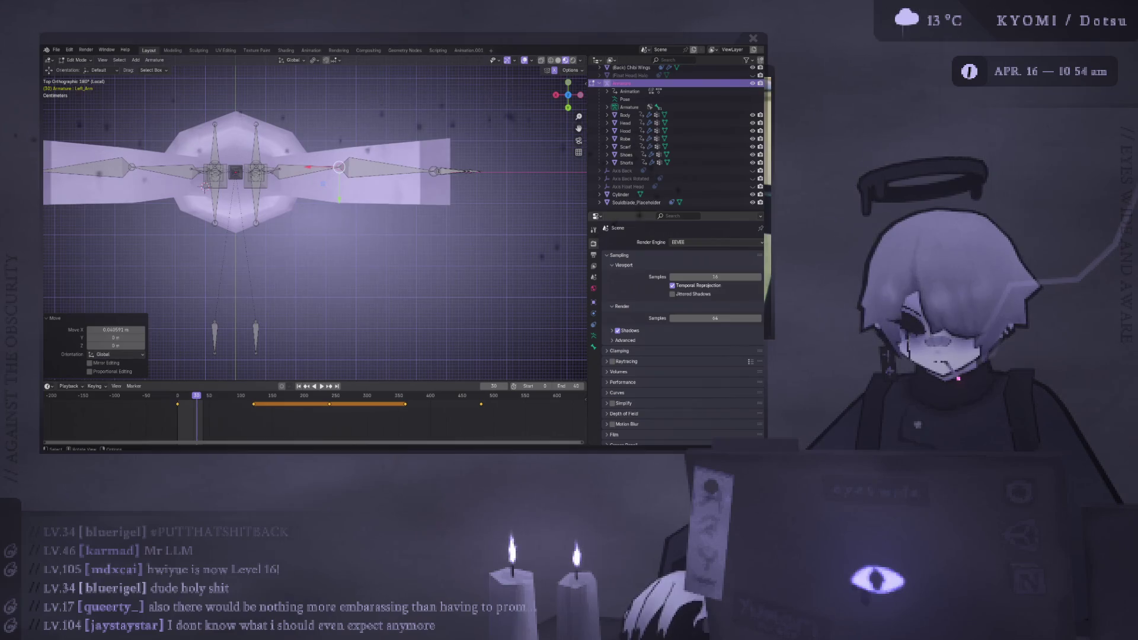
key("ctrl+z")
key("ctrl+z")
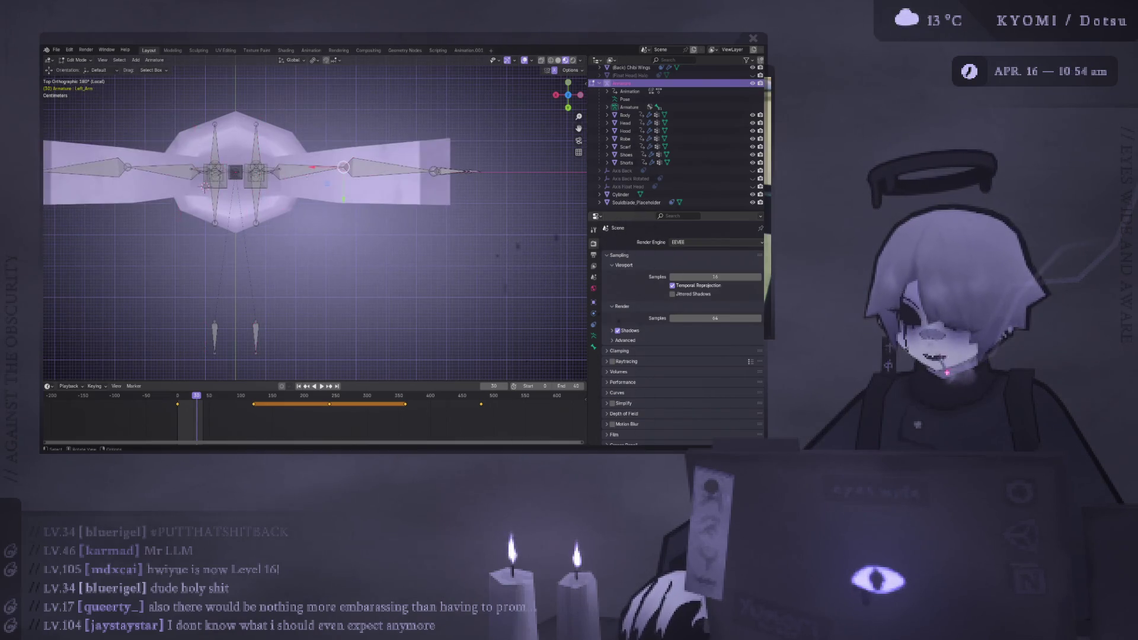
key("Tab")
- Select the Robe, then the Armature, and switch to Weight Paint mode
left_click(77, 60)
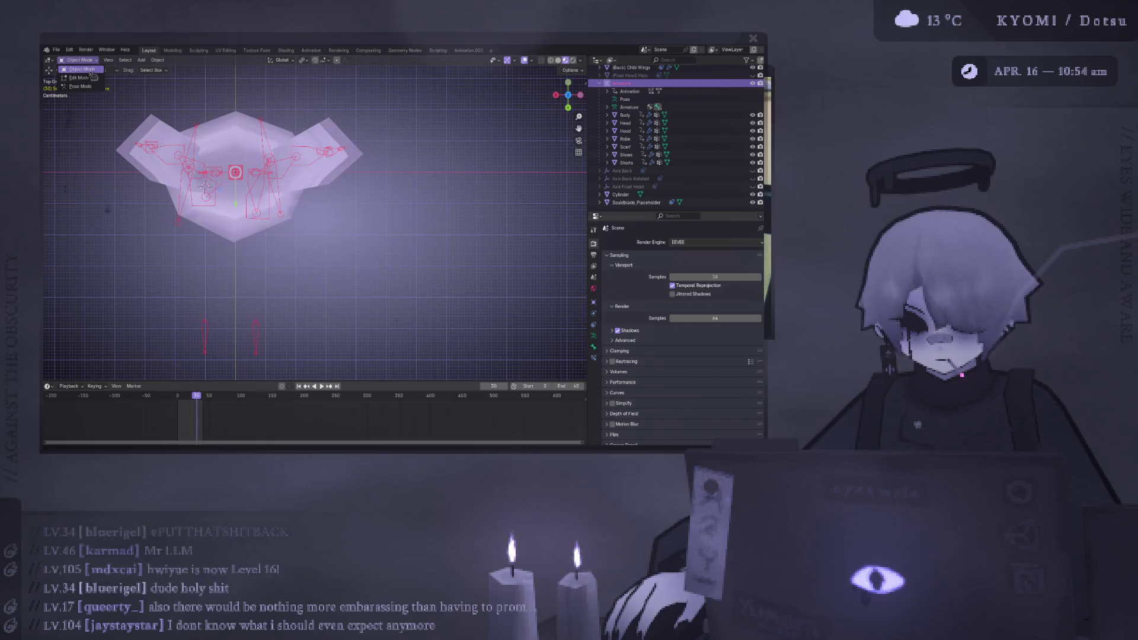
left_click(320, 178)
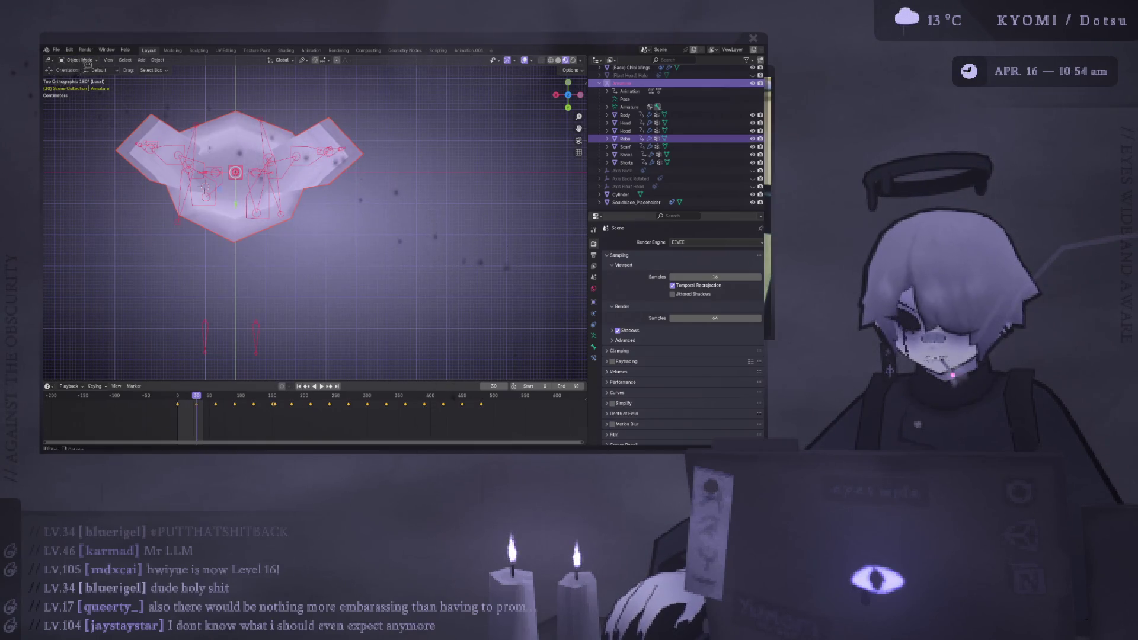
left_click(303, 162)
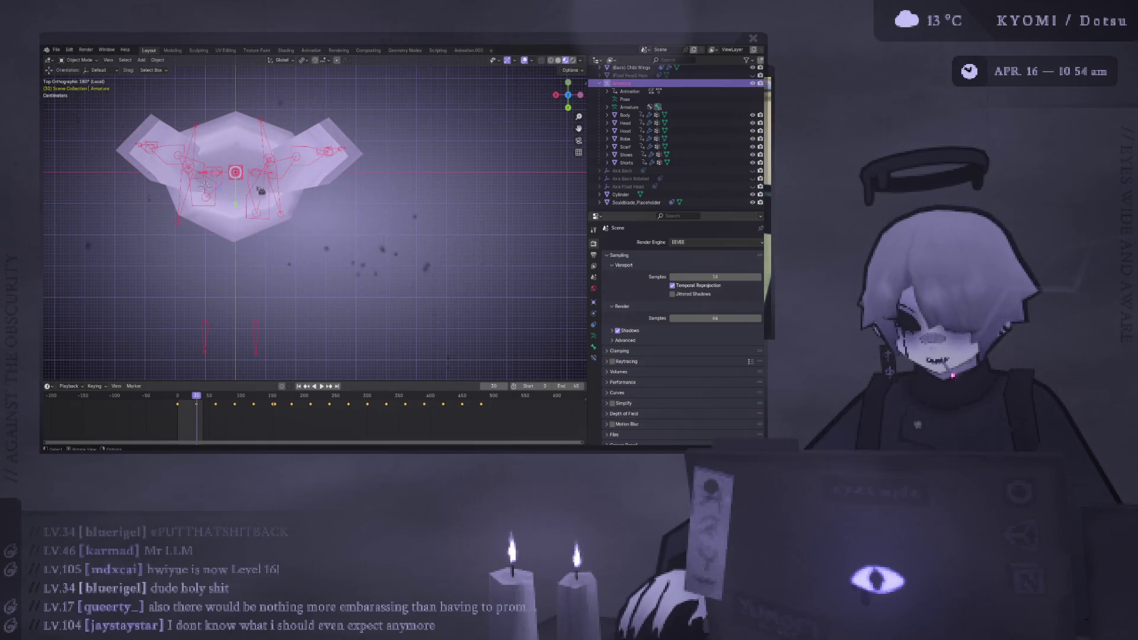
middle_click_drag(258, 191, 274, 177)
left_click(281, 146)
left_click(258, 135, "shift")
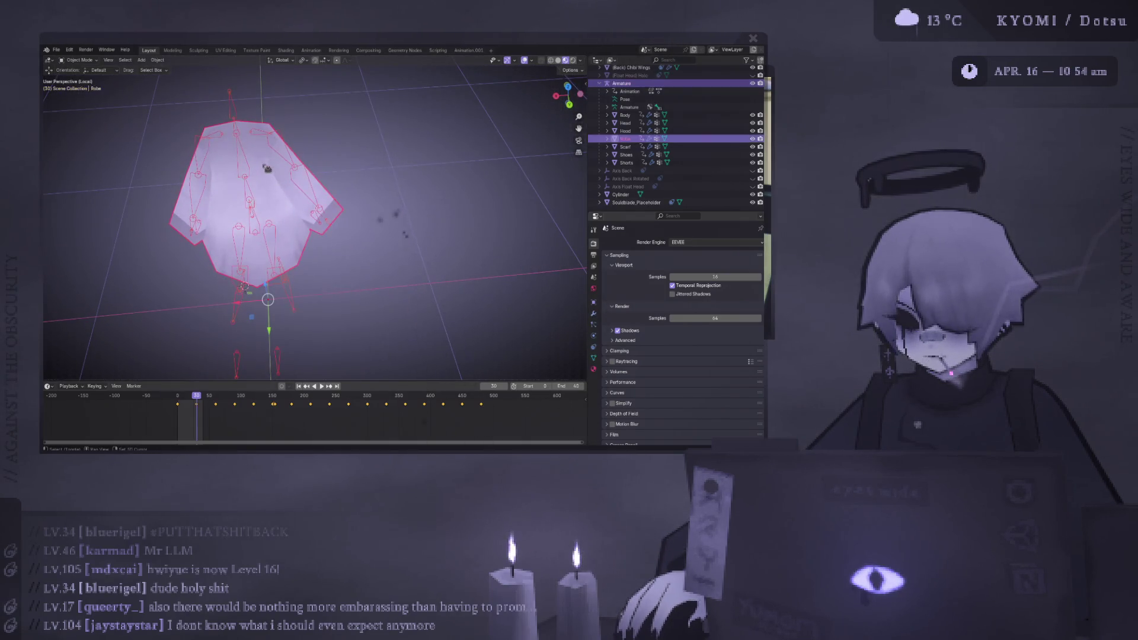
left_click(79, 60)
left_click(82, 104)
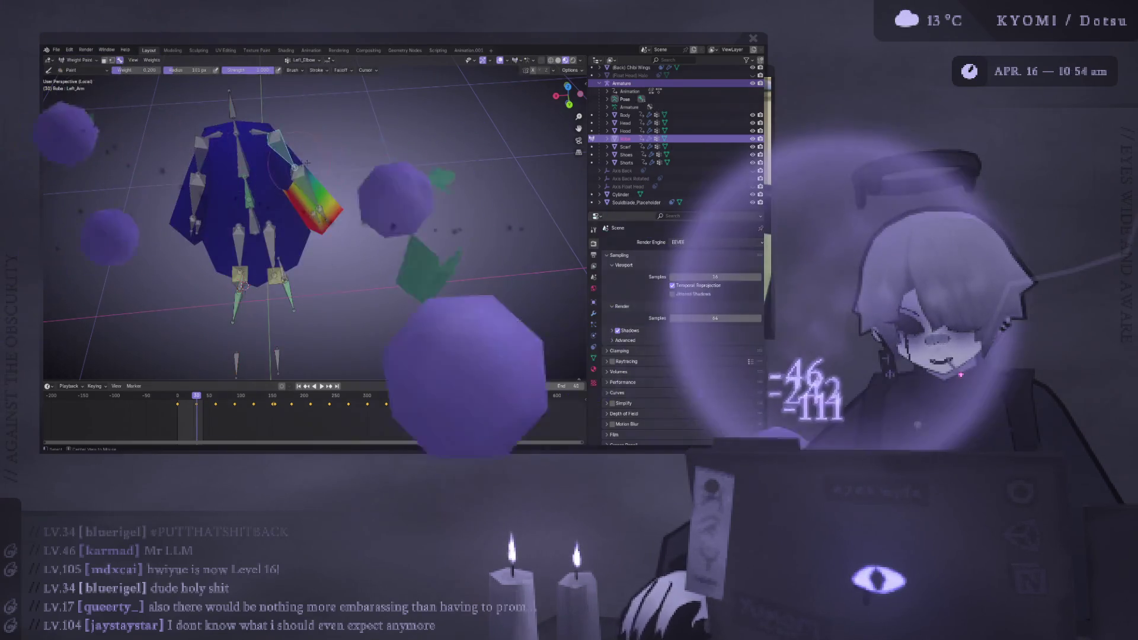
- Isolate the robe and rig in local view and rotate the Left_Elbow bone
key("KP_3")
key("ctrl+KP_1")
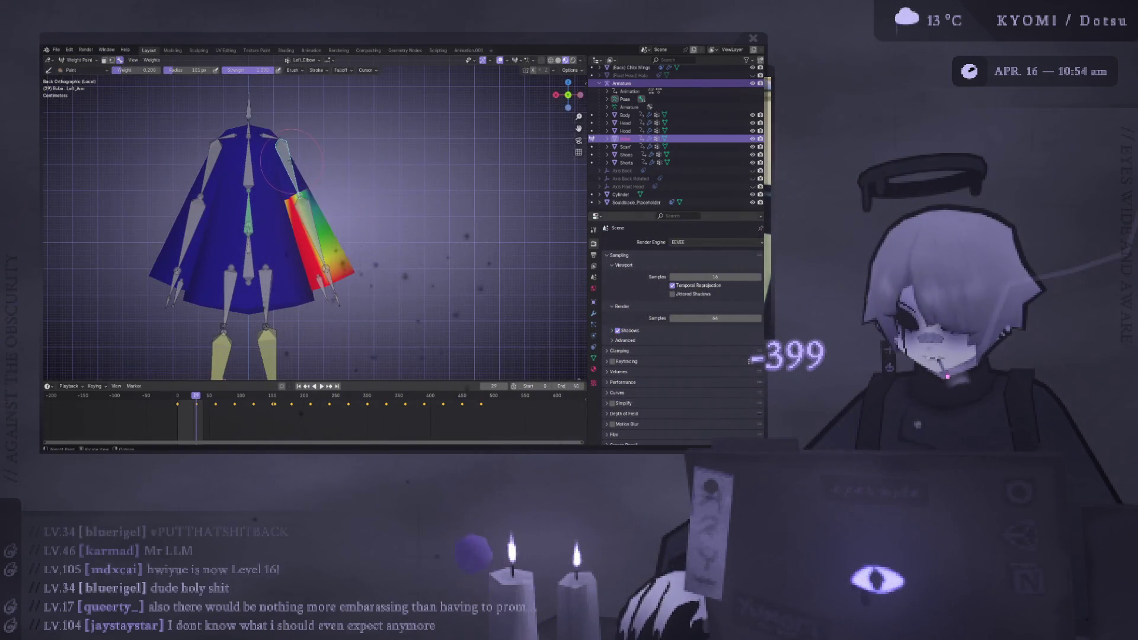
key("KP_7")
left_click(380, 179, "ctrl")
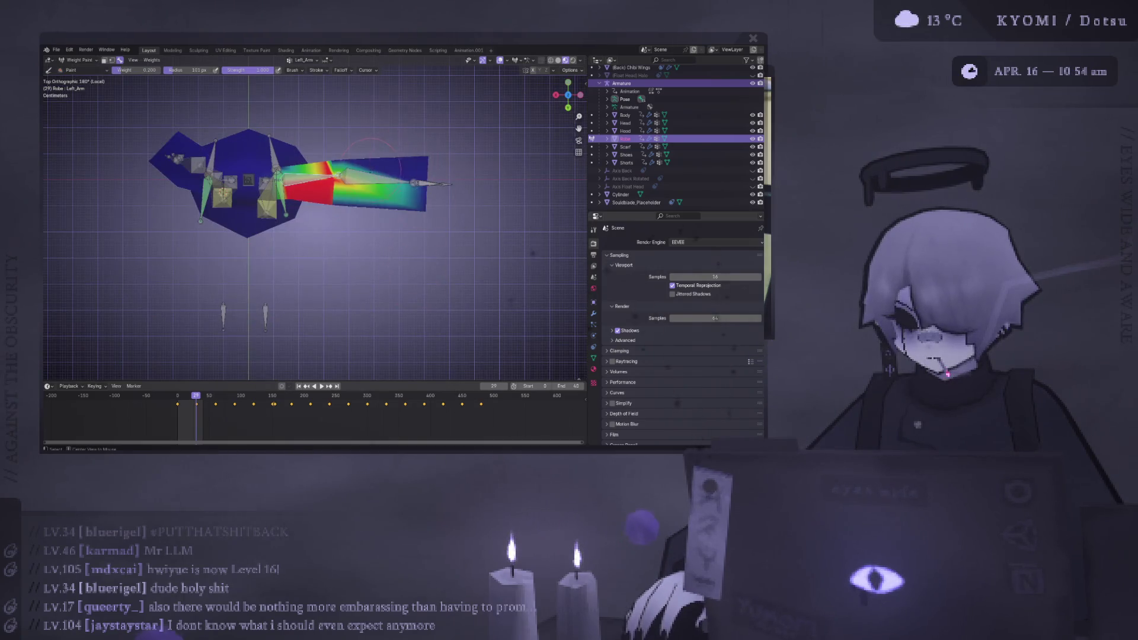
key("r")
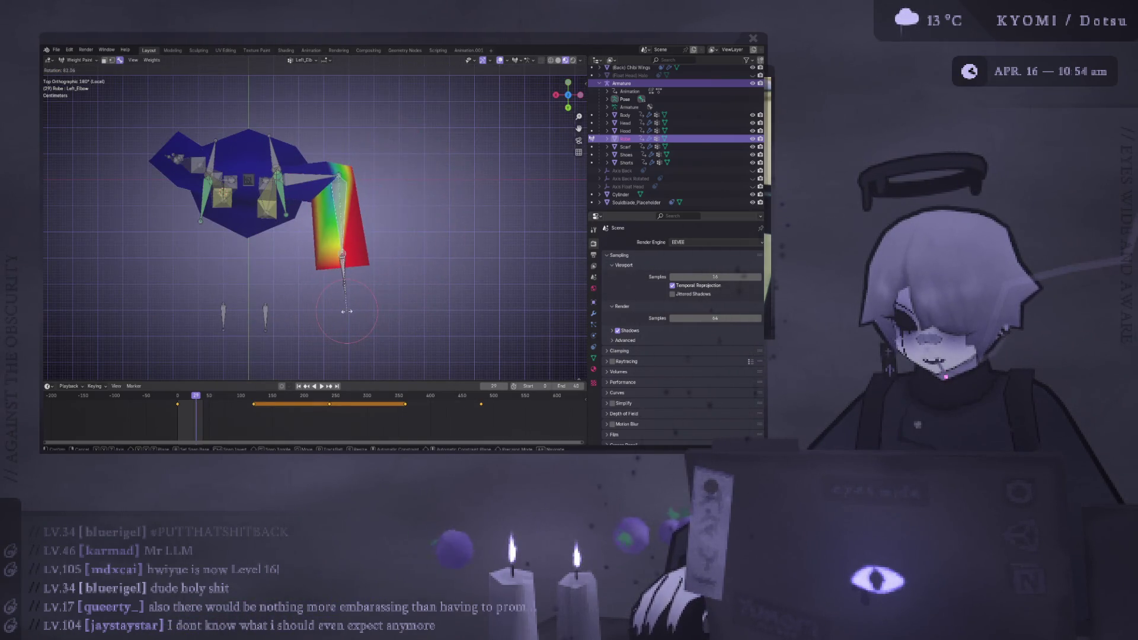
left_click(383, 249)
mouse_move(382, 249)
middle_mouse_down()
mouse_move(238, 211)
mouse_move(166, 236)
mouse_move(475, 279)
middle_mouse_up()
- Step back two frames and rotate Left_Arm level, then about 85 degrees
key("Left")
key("ctrl+KP_1")
key("Left")
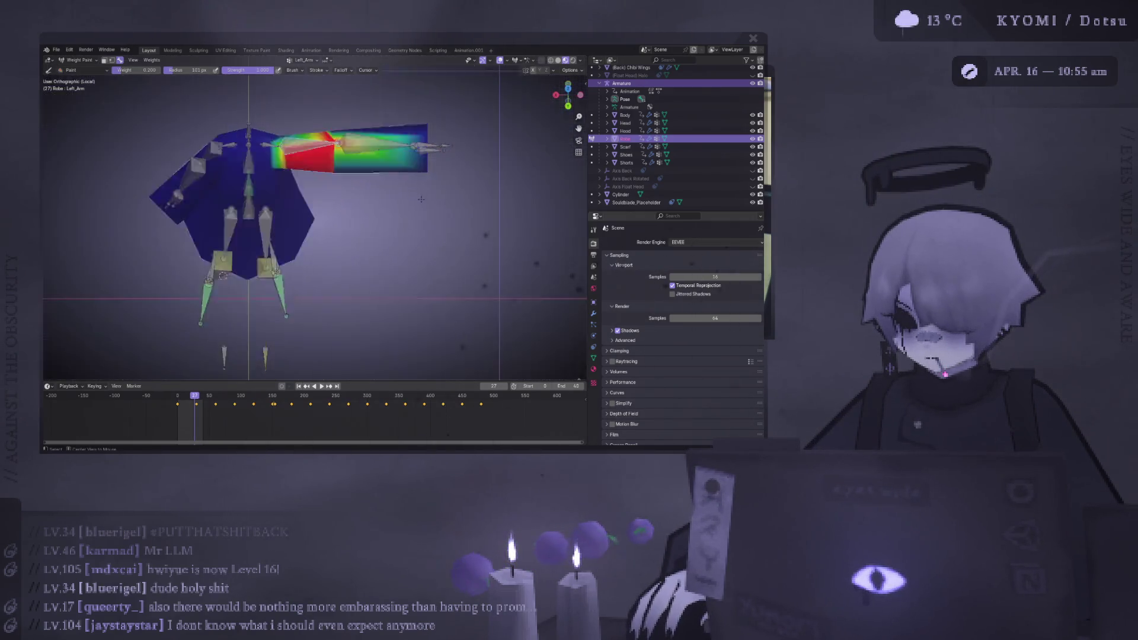
key("r")
left_click(415, 148)
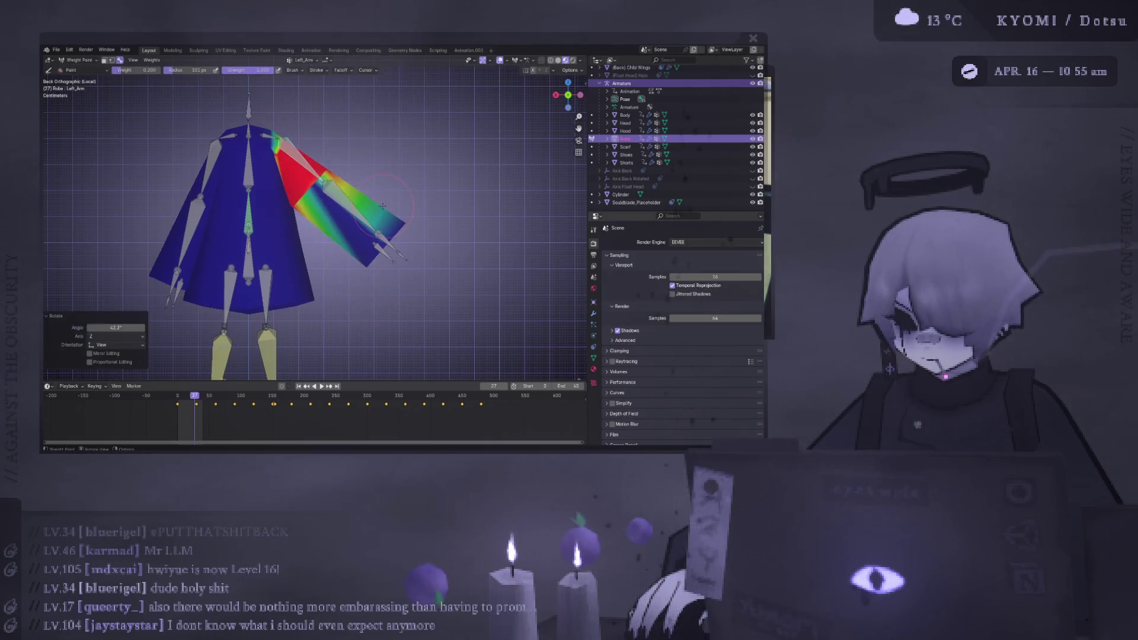
key("KP_8")
key("KP_8")
key("KP_8")
key("r")
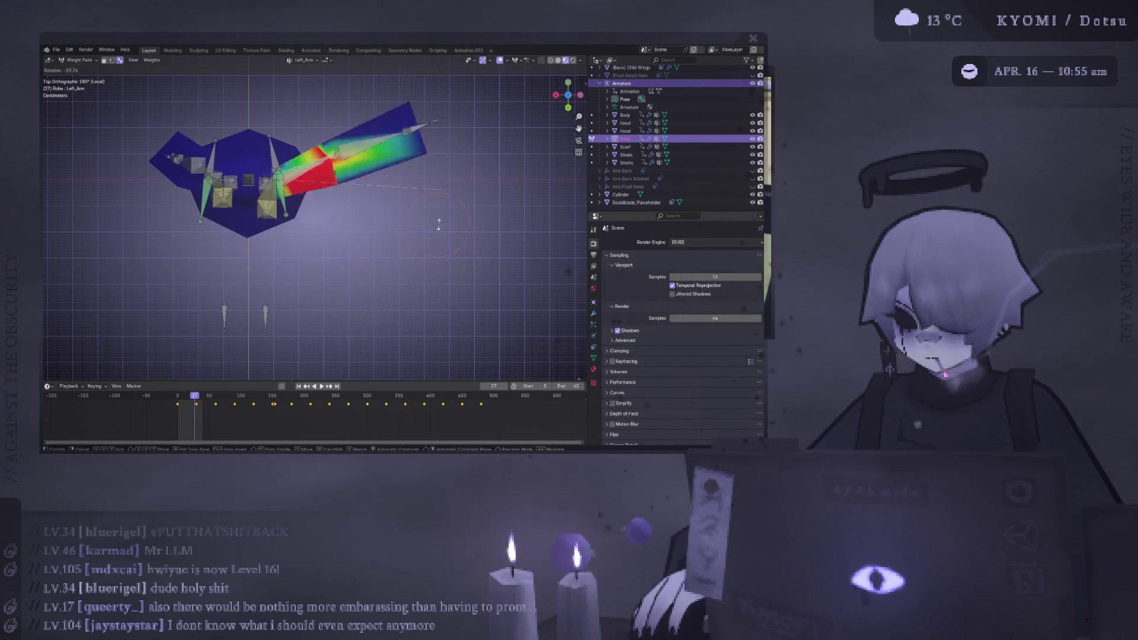
left_click(278, 332)
mouse_move(278, 332)
middle_mouse_down()
mouse_move(385, 347)
mouse_move(399, 368)
mouse_move(369, 82)
mouse_move(384, 320)
mouse_move(419, 137)
middle_mouse_up()
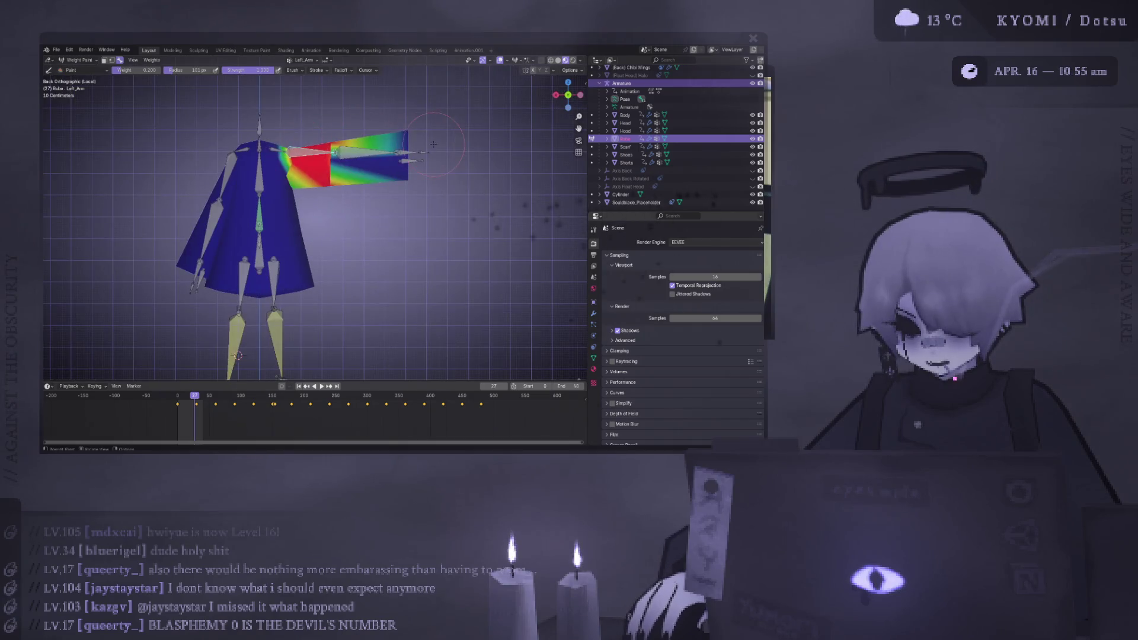
- Swing the arm bone down to about 66 degrees and return to the back view at frame 26
key("r")
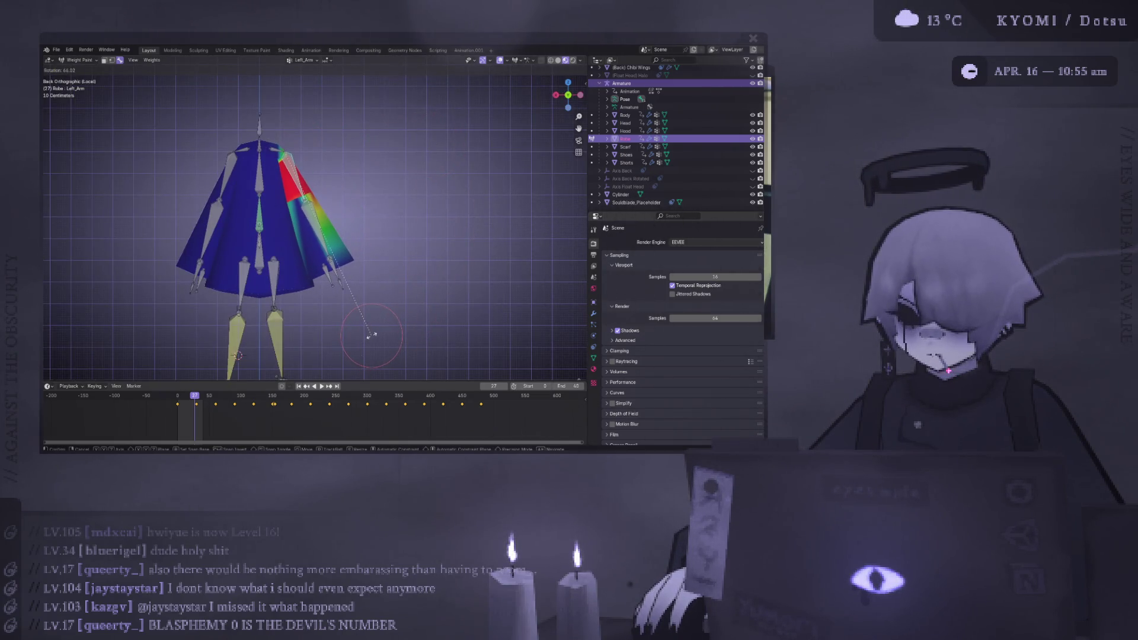
left_click(361, 318)
middle_click_drag(344, 190, 328, 193)
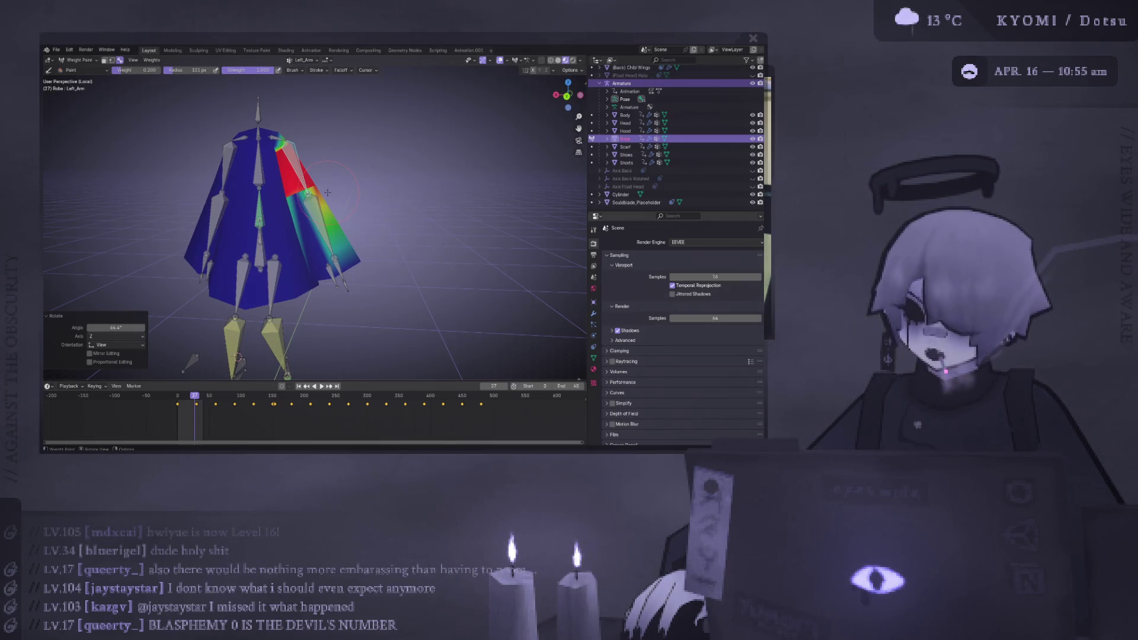
key("Left")
key("ctrl+KP_1")
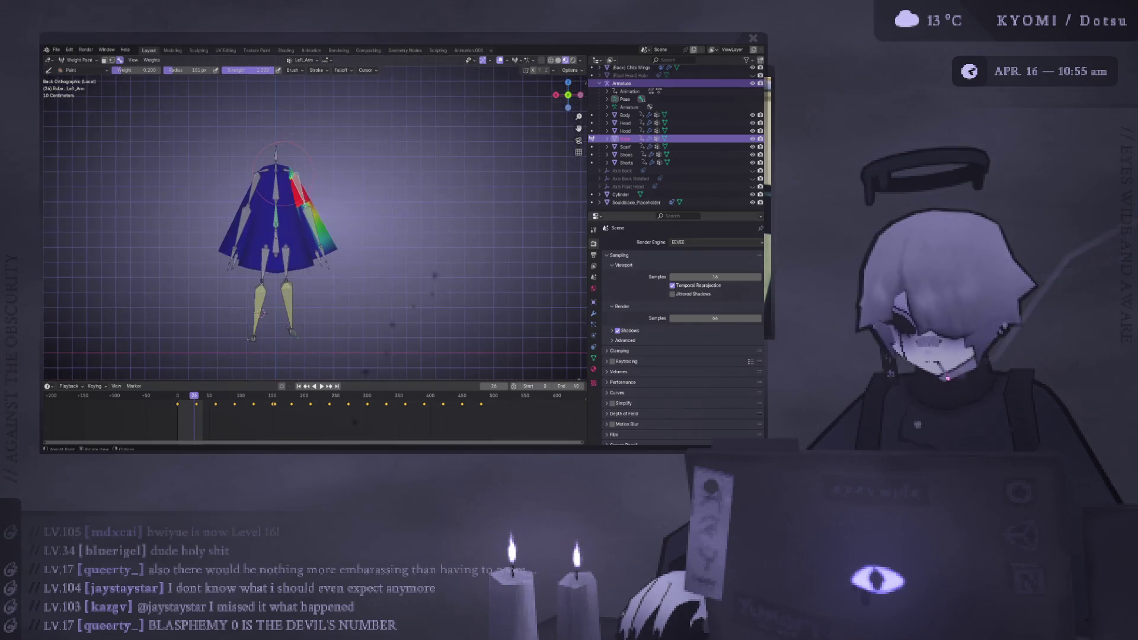
- Step through frames and rotate the left arm bone, settling at -129°
key("Right")
key("Left")
key("Right")
key("r")
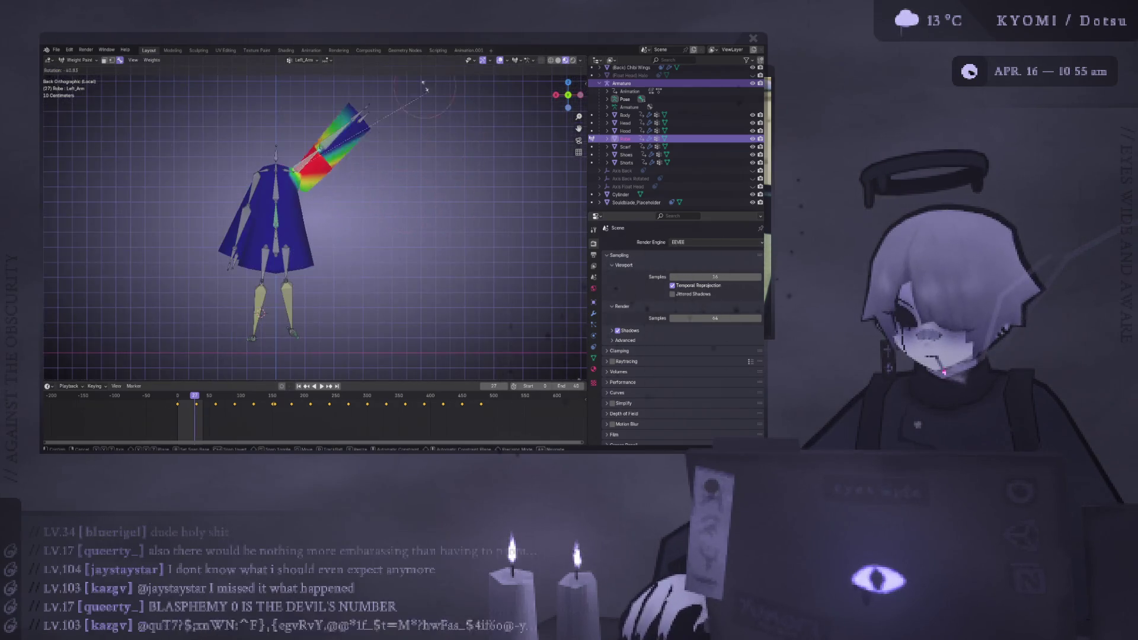
left_click(379, 77)
mouse_move(379, 77)
middle_mouse_down()
mouse_move(222, 219)
mouse_move(345, 210)
mouse_move(331, 229)
mouse_move(433, 202)
mouse_move(508, 154)
mouse_move(368, 143)
middle_mouse_up()
scroll(234, 214, "up", 4)
key("r")
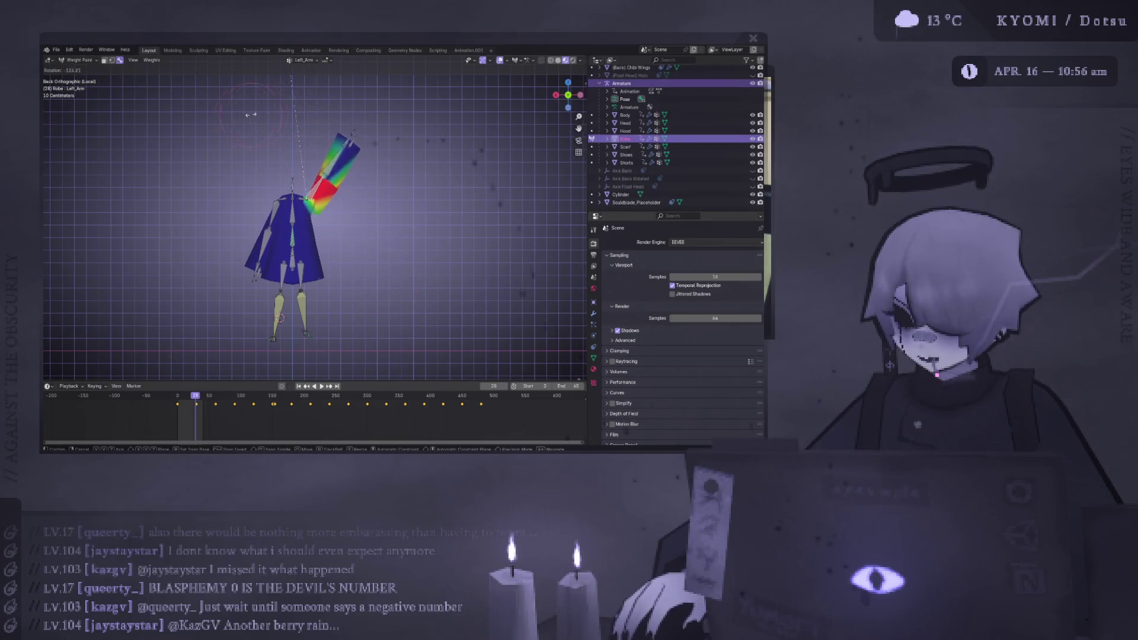
left_click(256, 115)
scroll(325, 280, "up", 5)
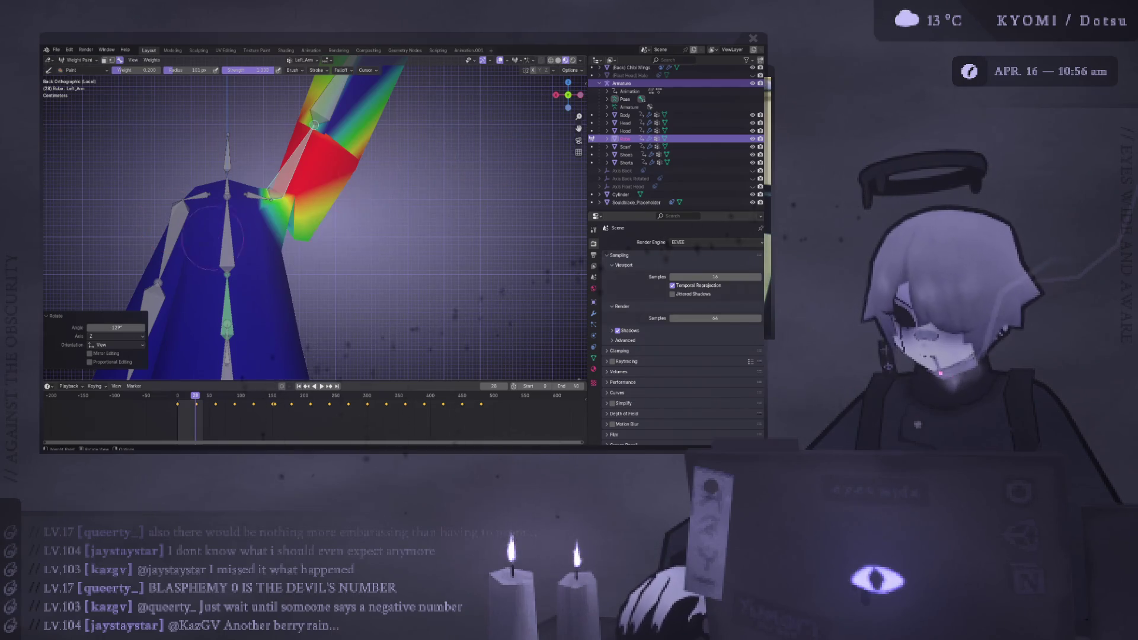
scroll(280, 207, "down", 4)
- Rotate the Right_Arm bone upward, then paint Left_Arm weight onto the left sleeve
left_click(240, 249, "ctrl")
key("r")
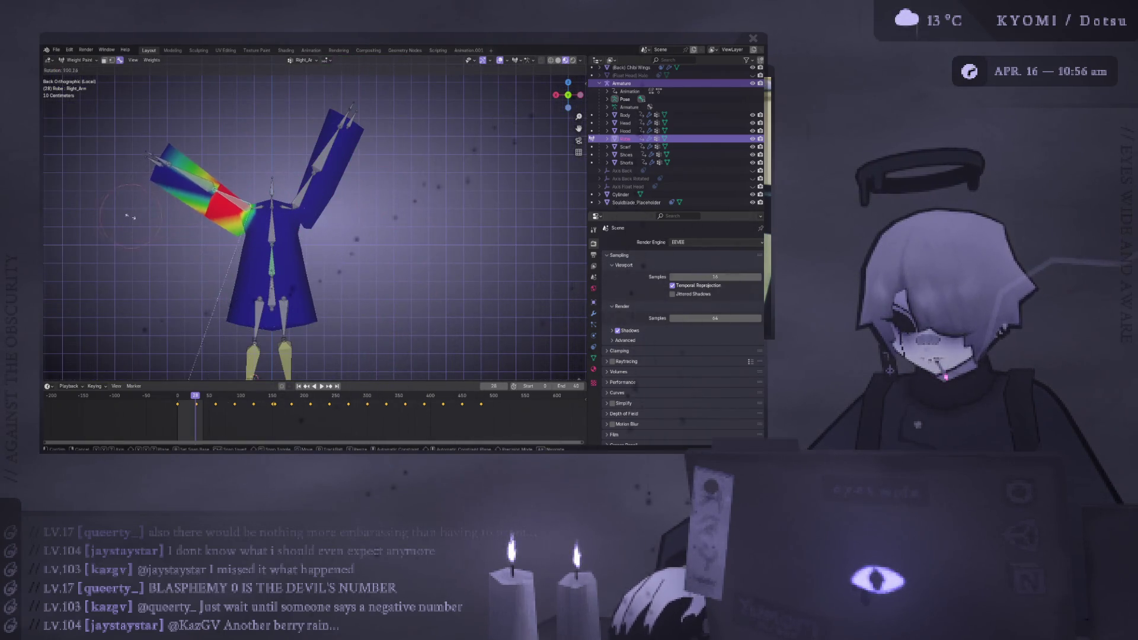
left_click(515, 354)
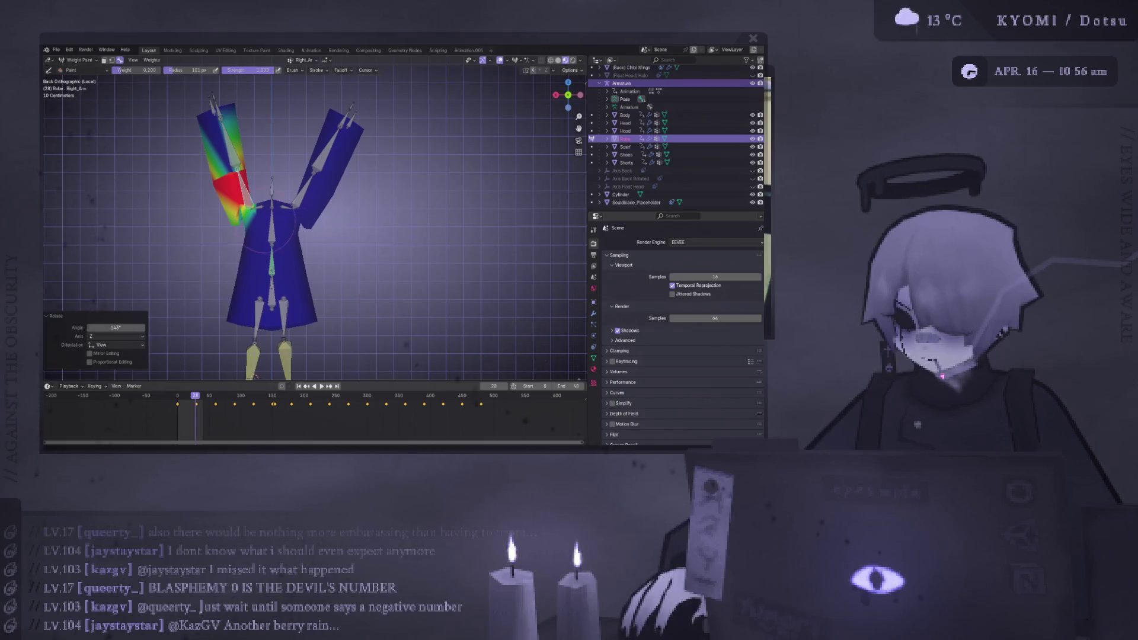
left_click(320, 148, "ctrl")
scroll(311, 234, "up", 5)
left_click_drag(289, 238, 499, 127)
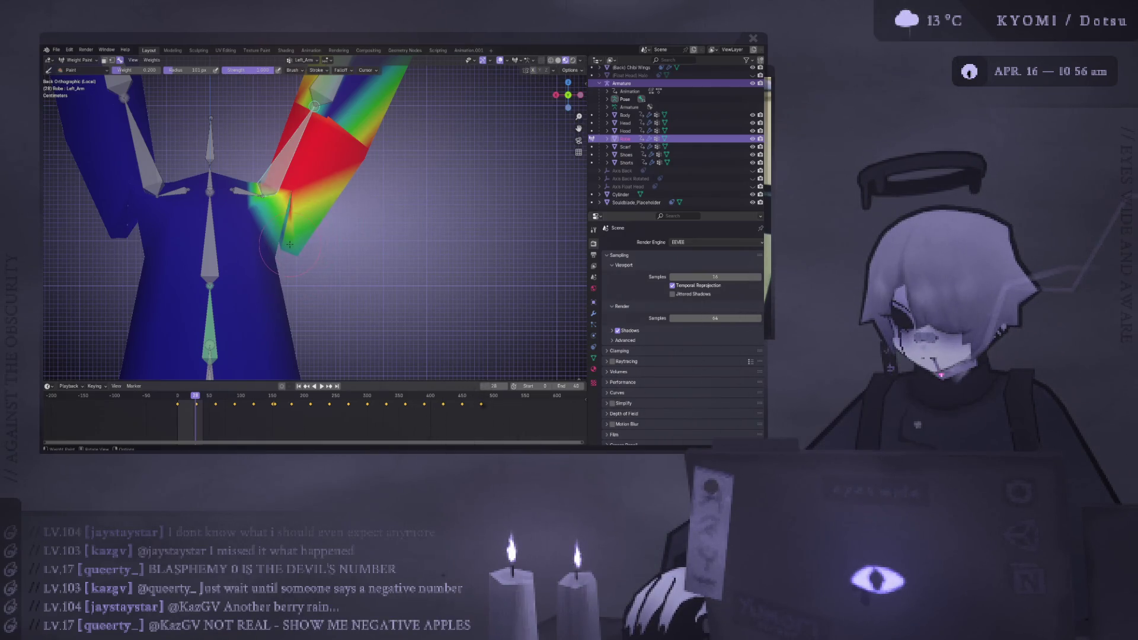
- Paint more Left_Arm weight near the left armpit and view the sleeve in perspective
mouse_move(289, 244)
left_mouse_down("ctrl")
mouse_move(280, 256)
mouse_move(283, 245)
left_mouse_up("ctrl")
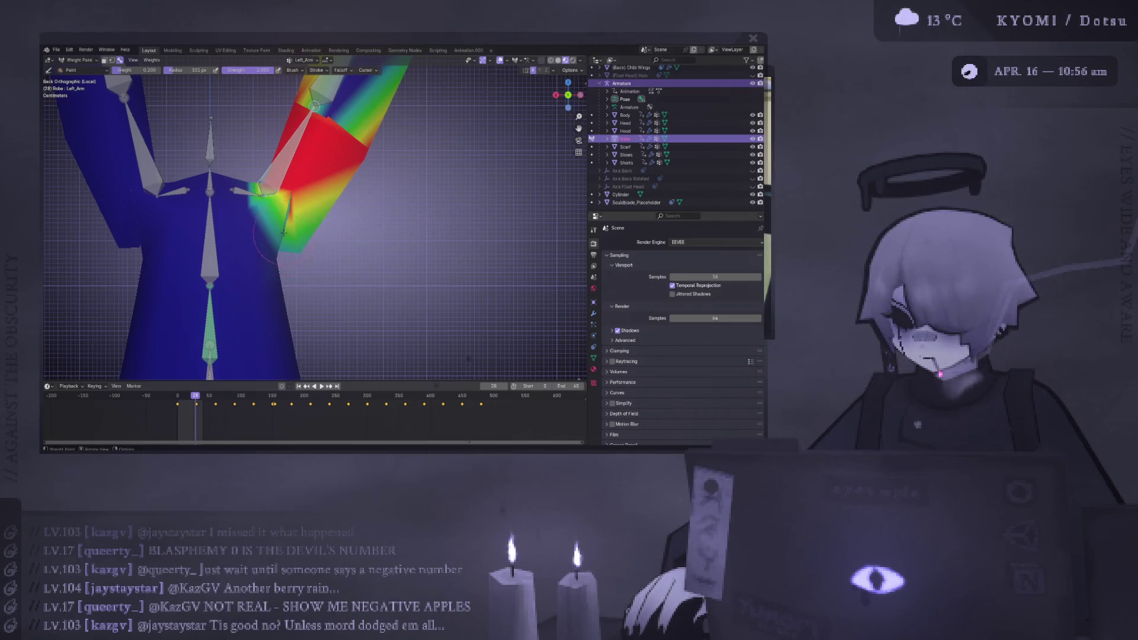
scroll(291, 243, "up", 4)
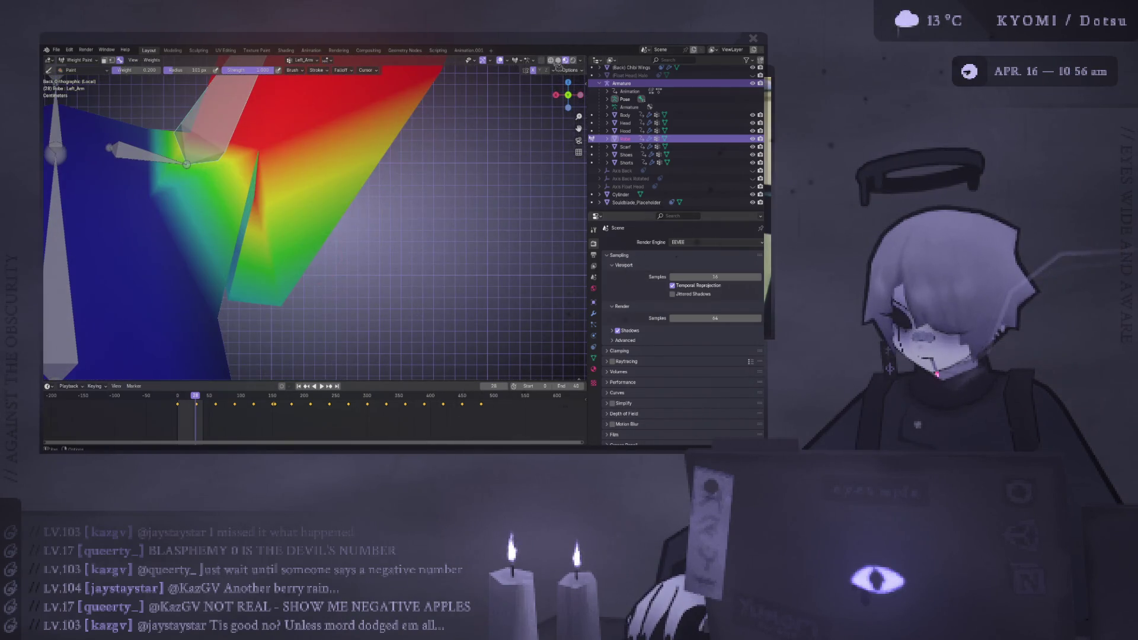
scroll(280, 133, "down", 3)
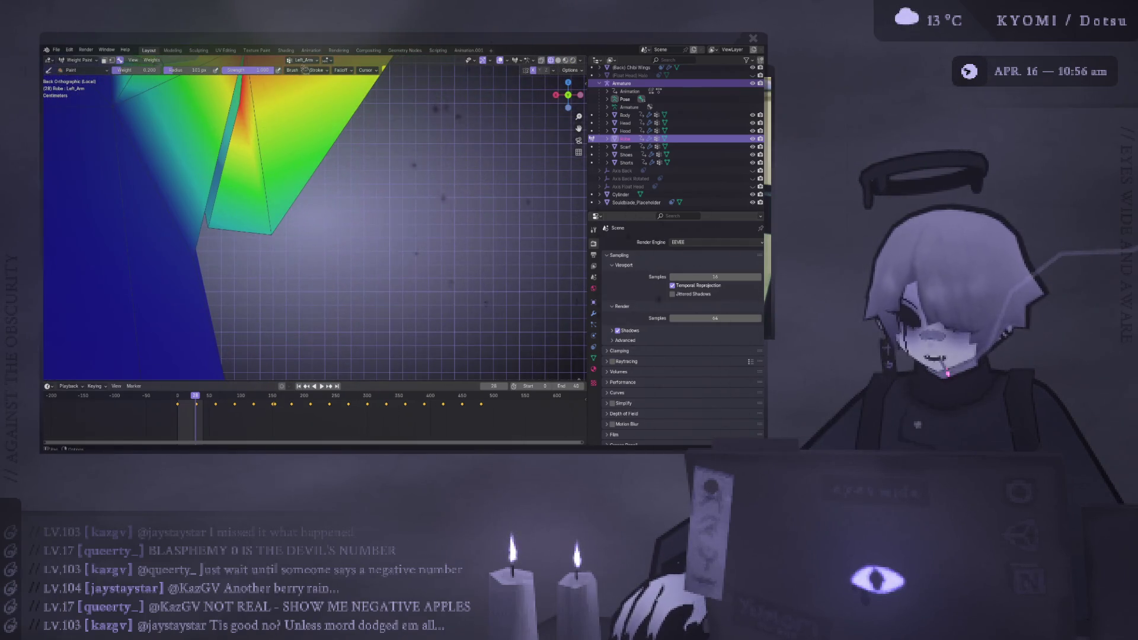
middle_click_drag(178, 148, 308, 221)
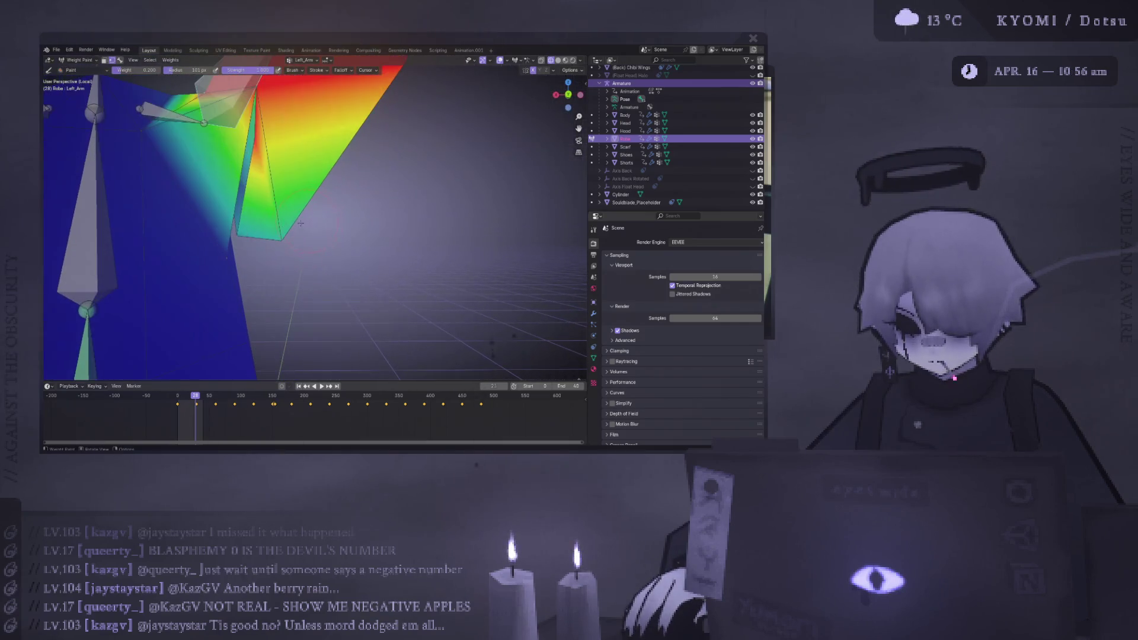
- Set brush weight to 0.000 and paint the thin sleeve strip down to zero, ending in back view
left_click_drag(148, 70, 128, 70)
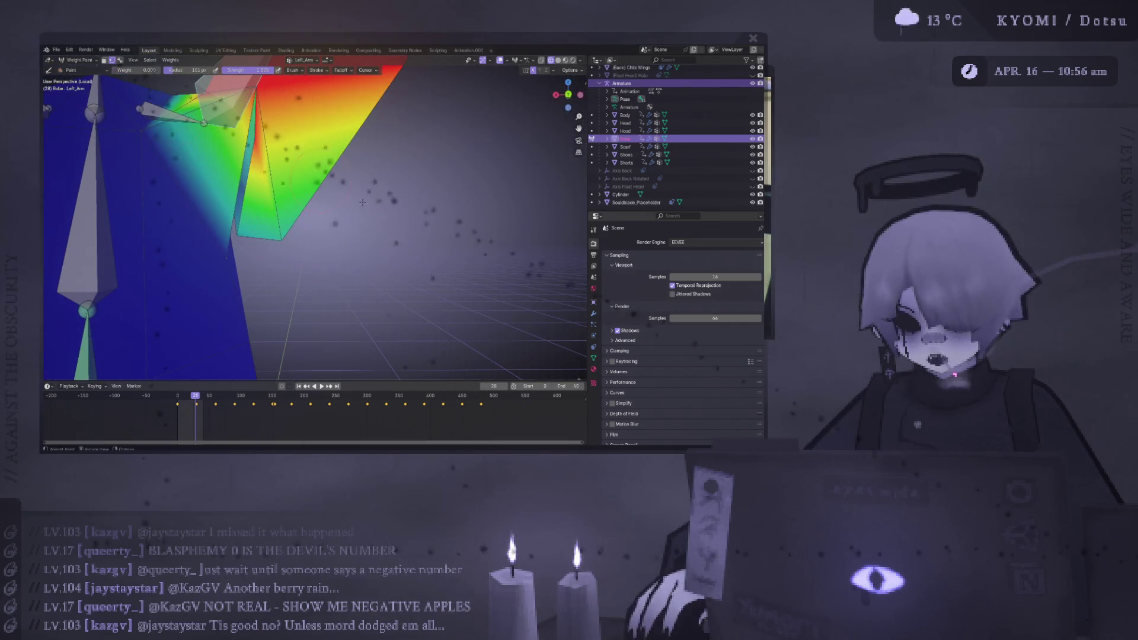
left_click_drag(246, 228, 298, 236)
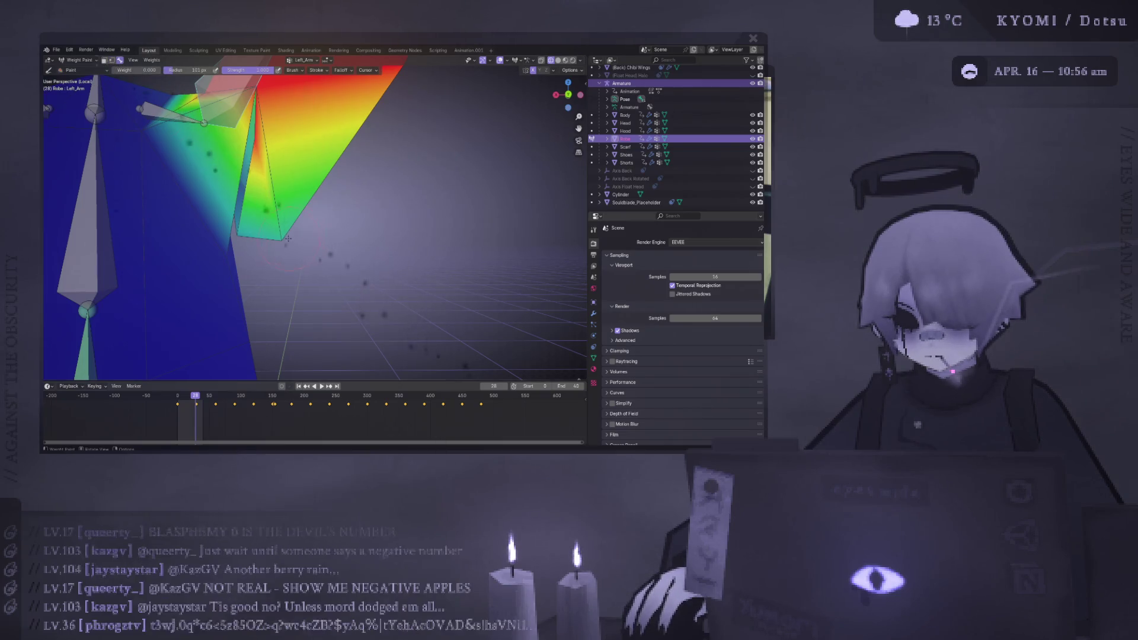
mouse_move(297, 226)
middle_mouse_down()
mouse_move(261, 231)
mouse_move(282, 247)
mouse_move(428, 254)
middle_mouse_up()
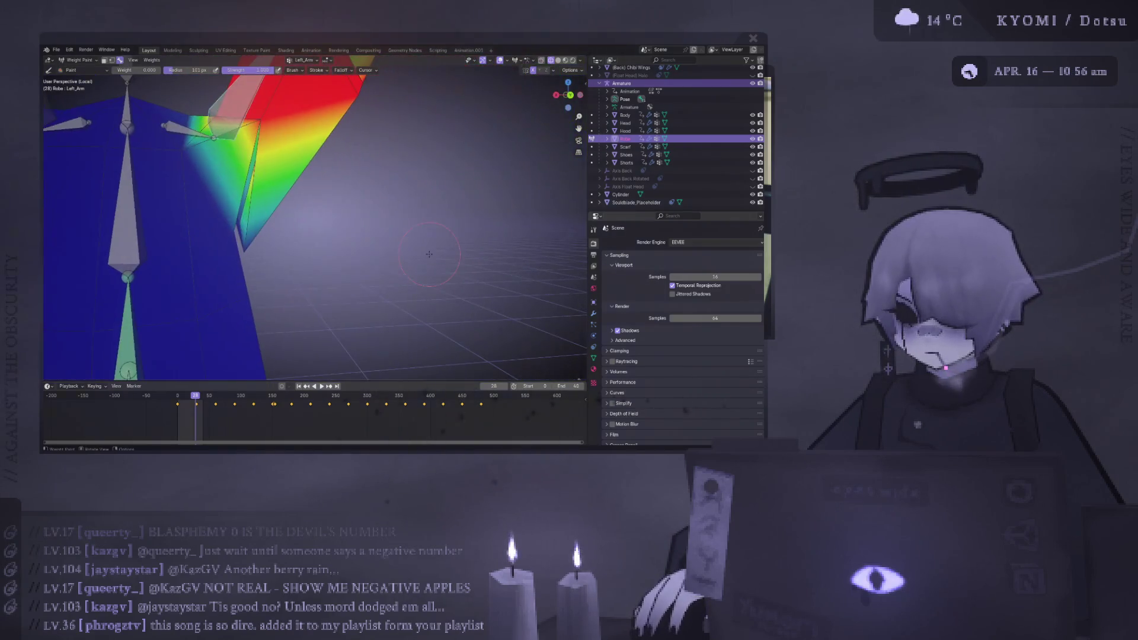
mouse_move(313, 248)
middle_mouse_down()
mouse_move(319, 232)
mouse_move(361, 243)
mouse_move(296, 212)
middle_mouse_up()
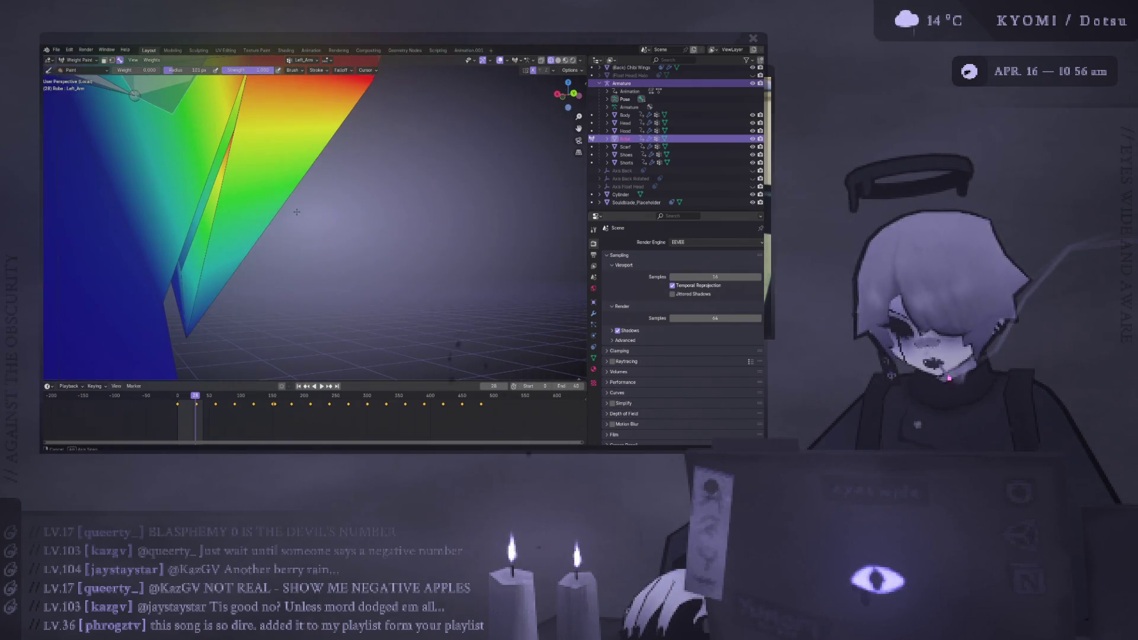
left_click_drag(188, 264, 182, 272)
left_click_drag(227, 151, 233, 129)
middle_click_drag(243, 153, 295, 198)
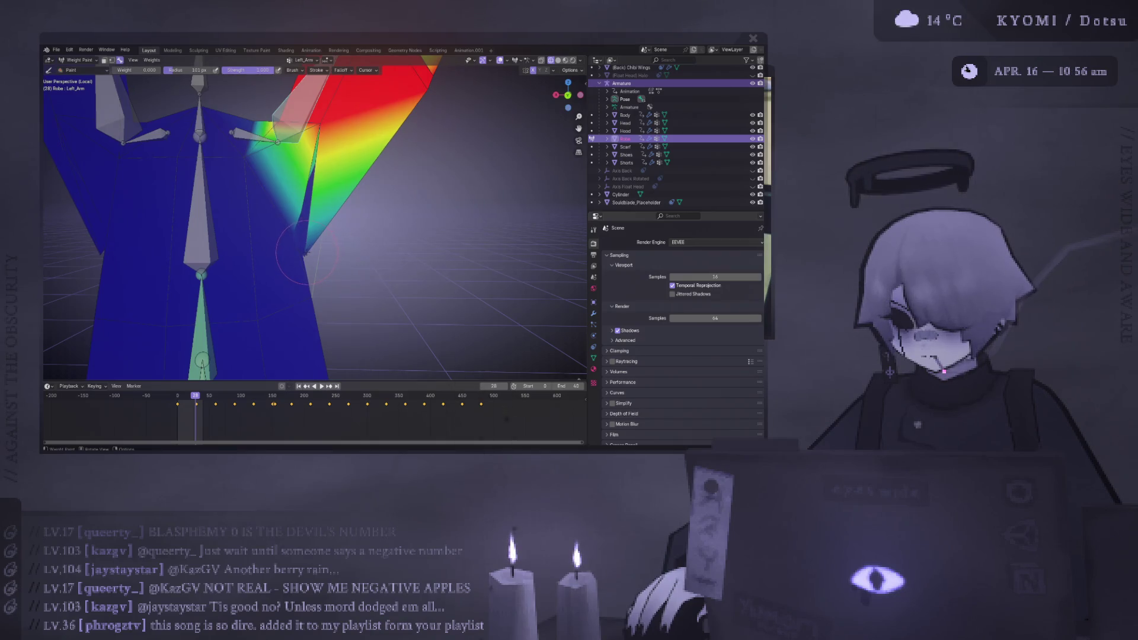
mouse_move(313, 240)
middle_mouse_down()
mouse_move(295, 265)
mouse_move(355, 225)
middle_mouse_up()
key("ctrl+KP_1")
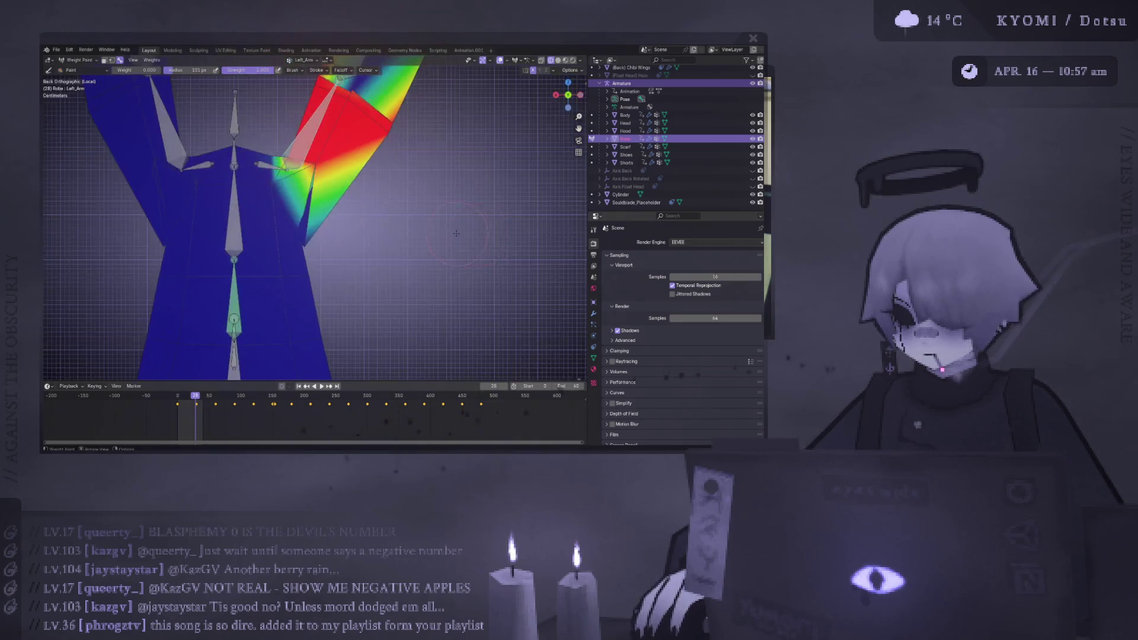
- Rotate the Left_Arm bone twice to raise the sleeve into a V beside the right, then open the mode menu
key("r")
scroll(453, 355, "up", 3)
left_click(452, 276)
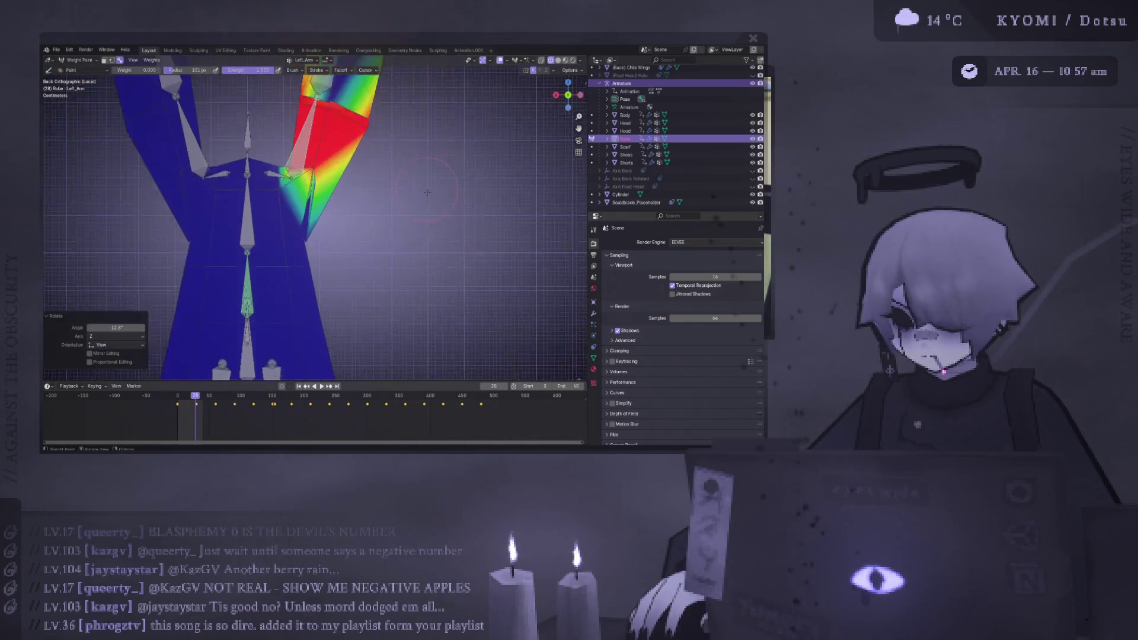
key("r")
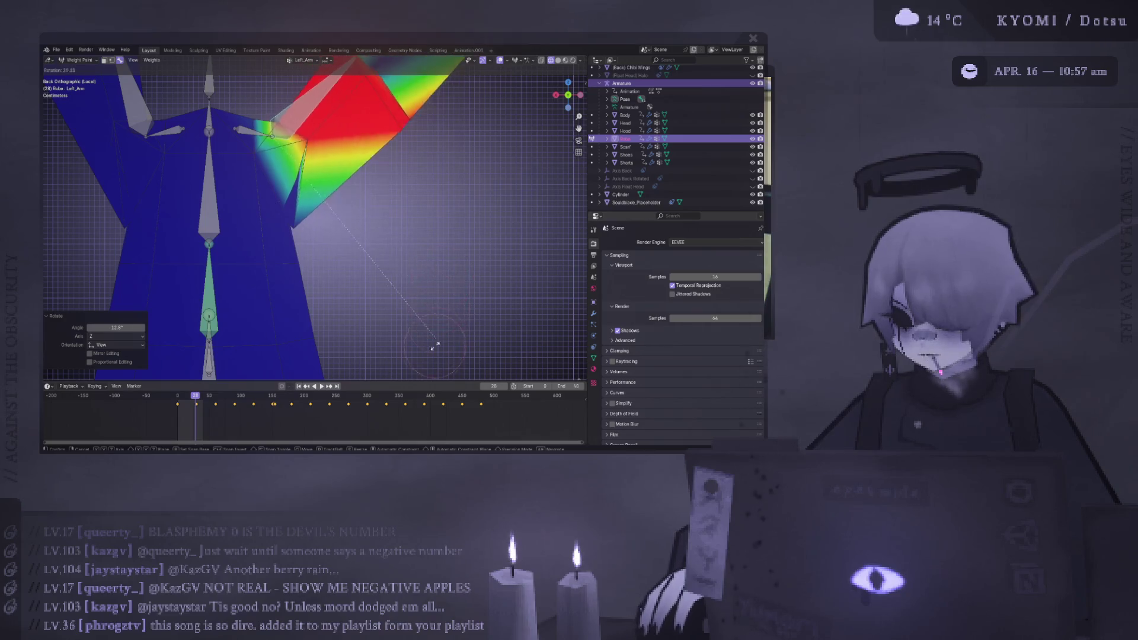
left_click(379, 213)
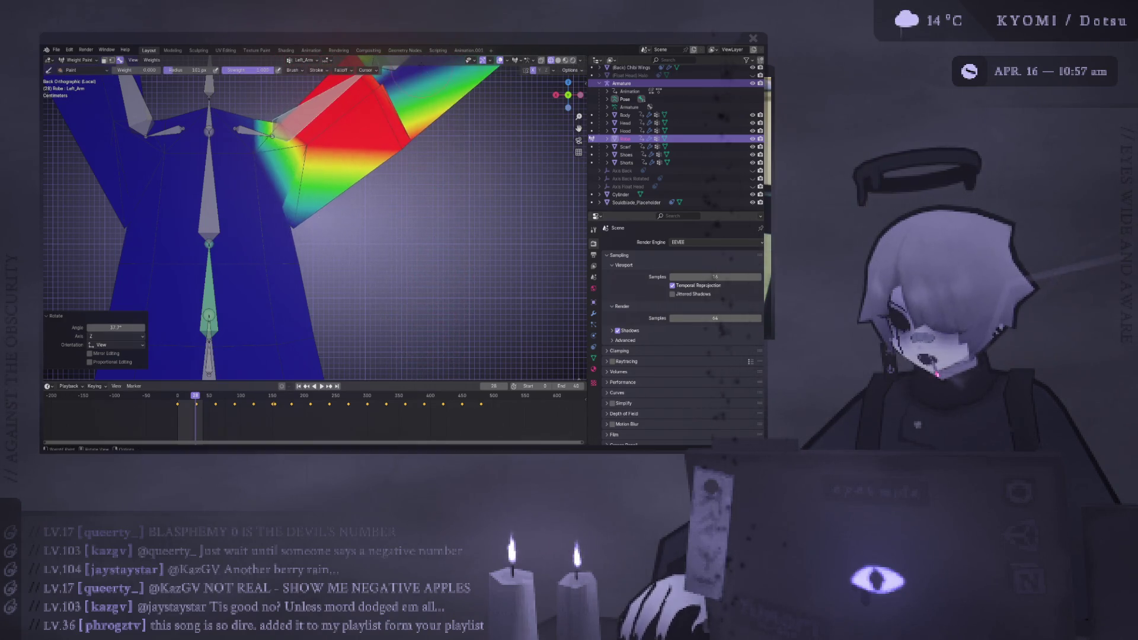
scroll(357, 180, "down", 4)
scroll(317, 193, "up", 1)
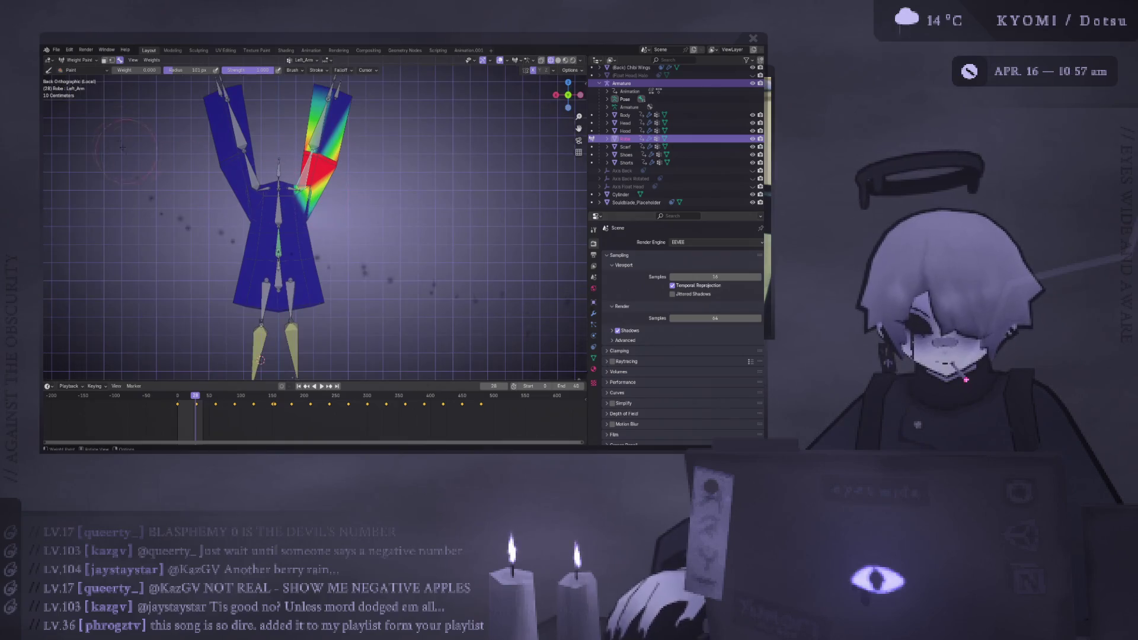
left_click(92, 60)
left_click(92, 60)
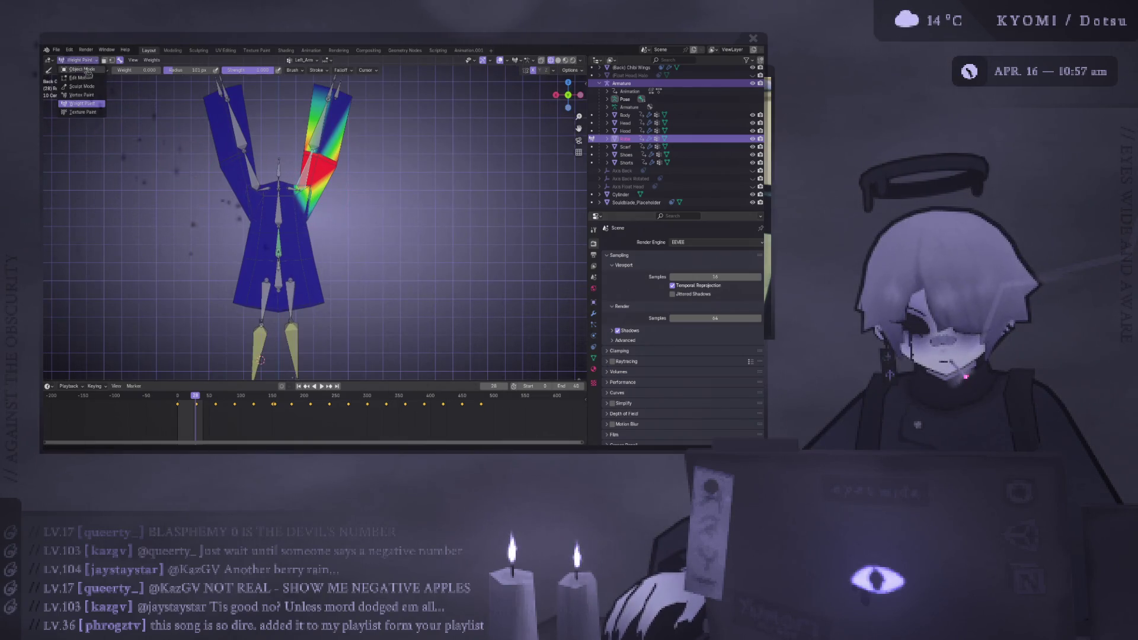
- Enter the Robe's Edit Mode and hide the linked robe body, leaving the sleeves
left_click(86, 69)
key("Tab")
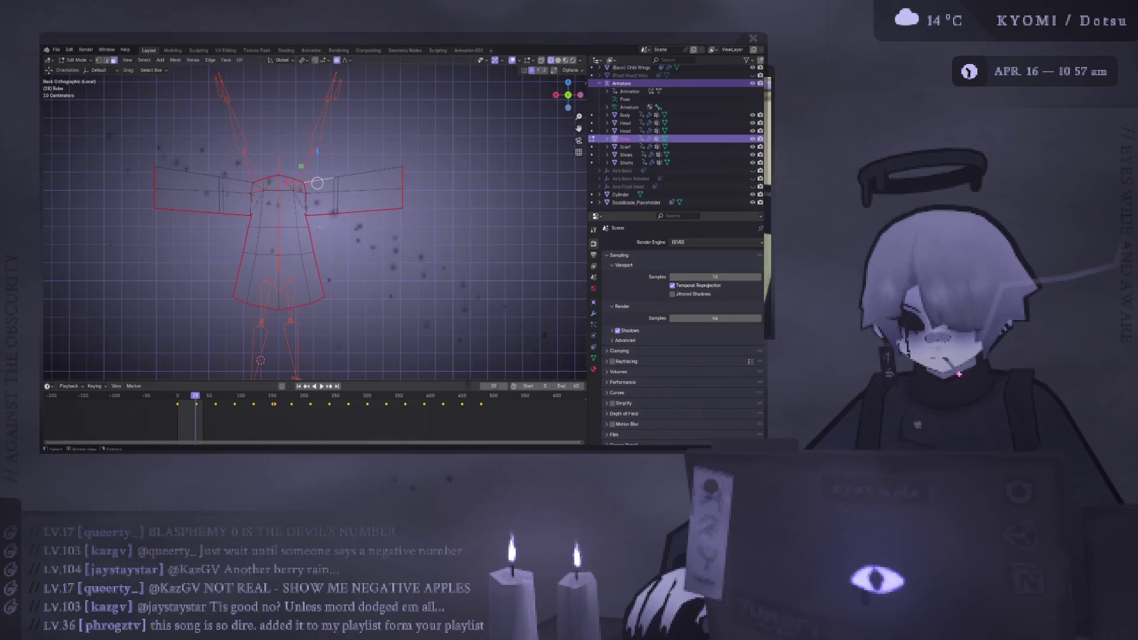
key("ctrl+l")
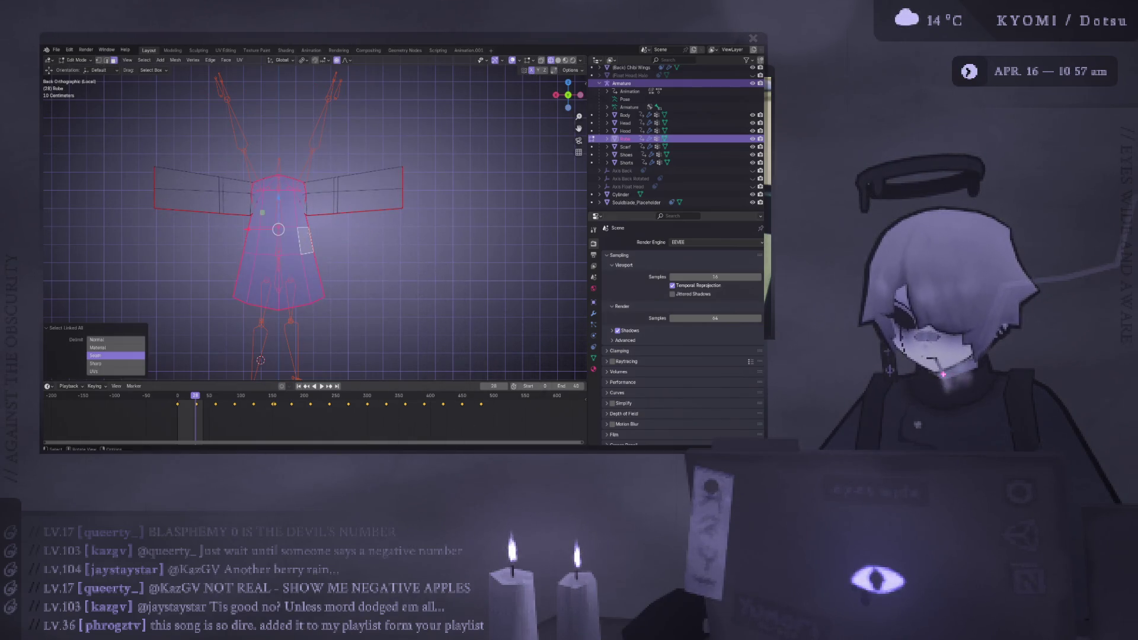
left_click(95, 355)
scroll(299, 255, "up", 3)
left_click(299, 255)
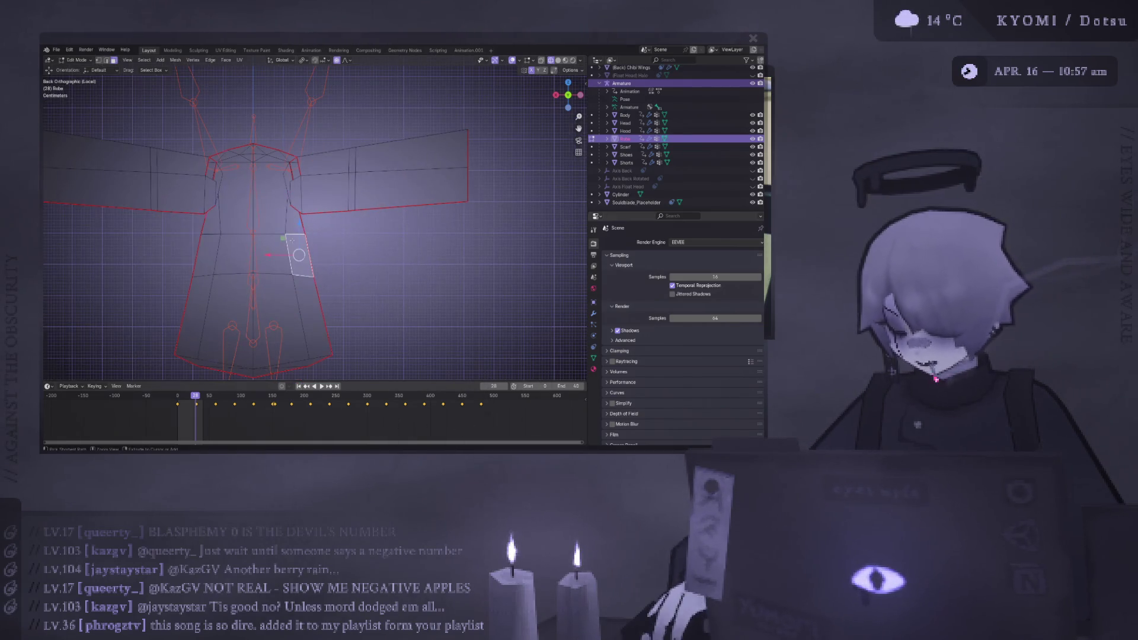
key("ctrl+l")
key("h")
scroll(325, 293, "down", 3)
- Move a selected face and orbit around the rig to inspect the remaining sleeves
middle_click_drag(325, 293, 303, 267)
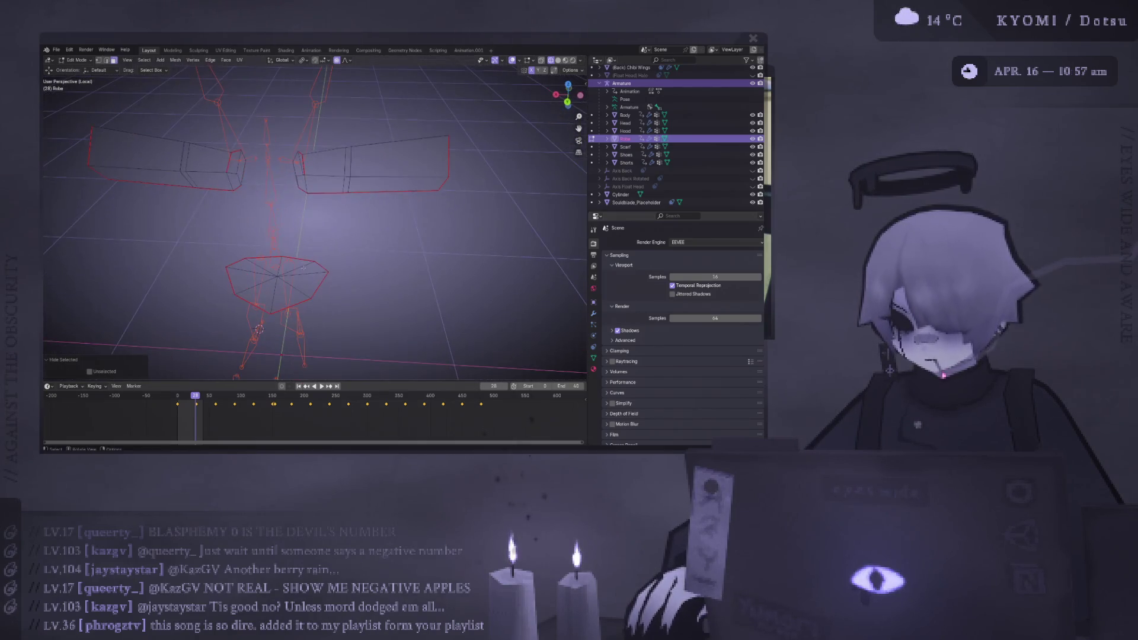
key("g")
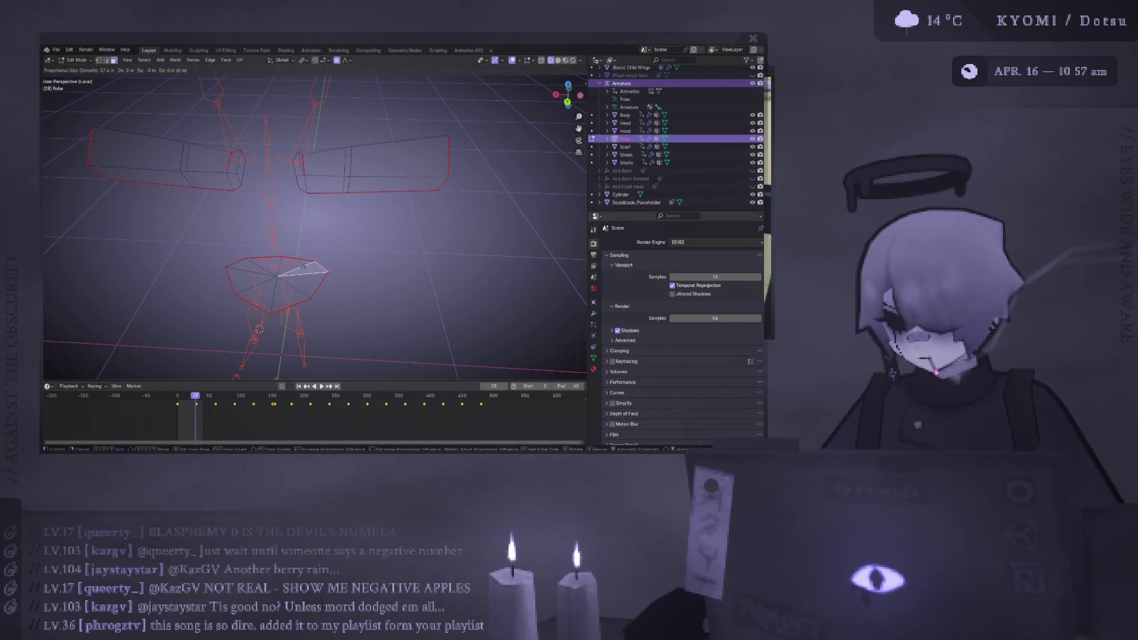
left_click(303, 267)
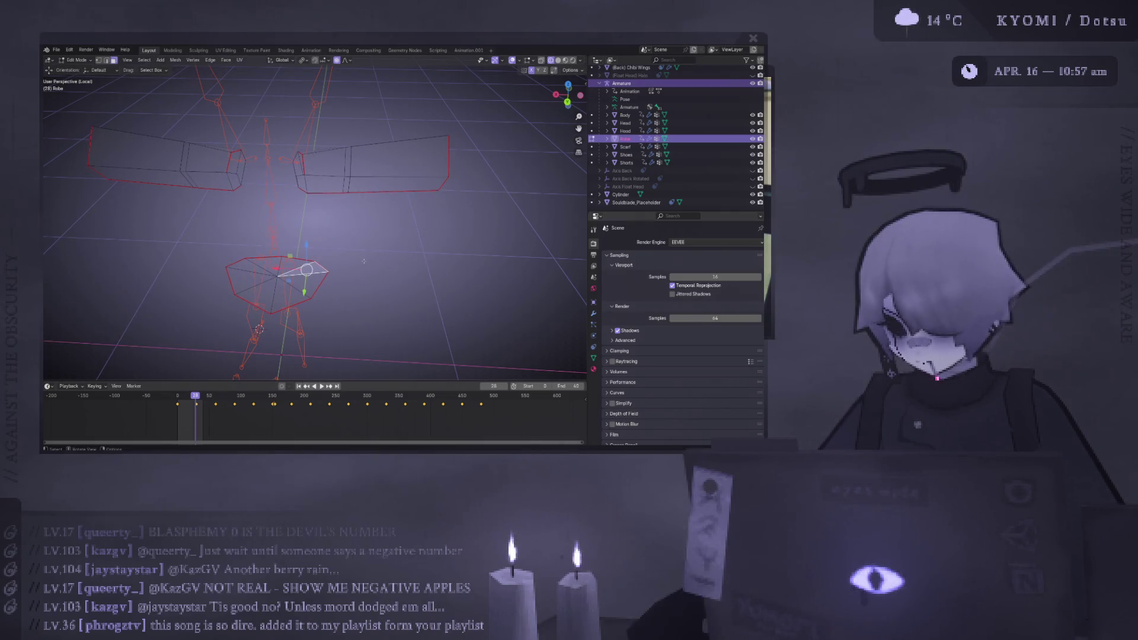
middle_click_drag(364, 261, 291, 195, "alt")
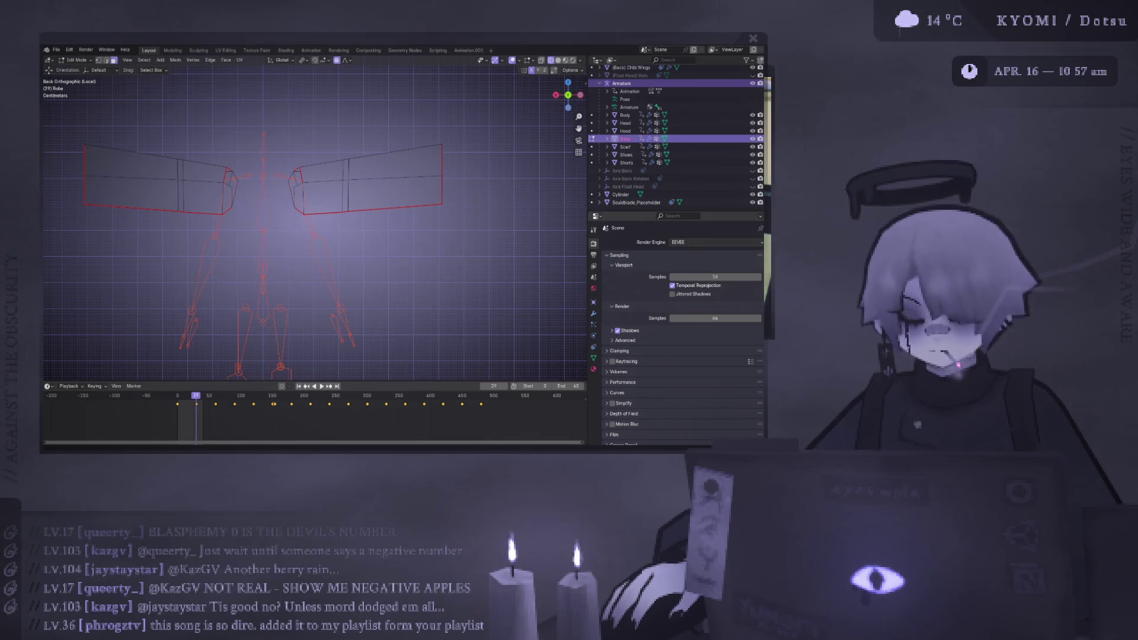
mouse_move(360, 221)
middle_mouse_down()
mouse_move(290, 297)
mouse_move(265, 219)
mouse_move(292, 235)
middle_mouse_up()
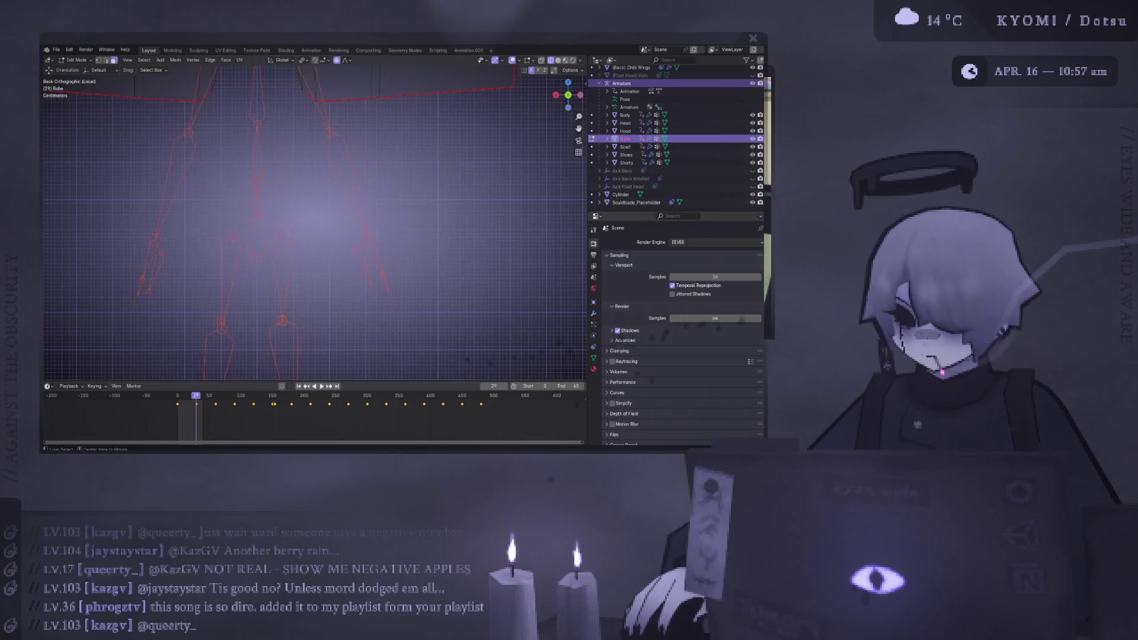
- Toggle out of and back into the Robe's Edit Mode, orbiting into perspective
scroll(302, 219, "down", 5)
key("Tab")
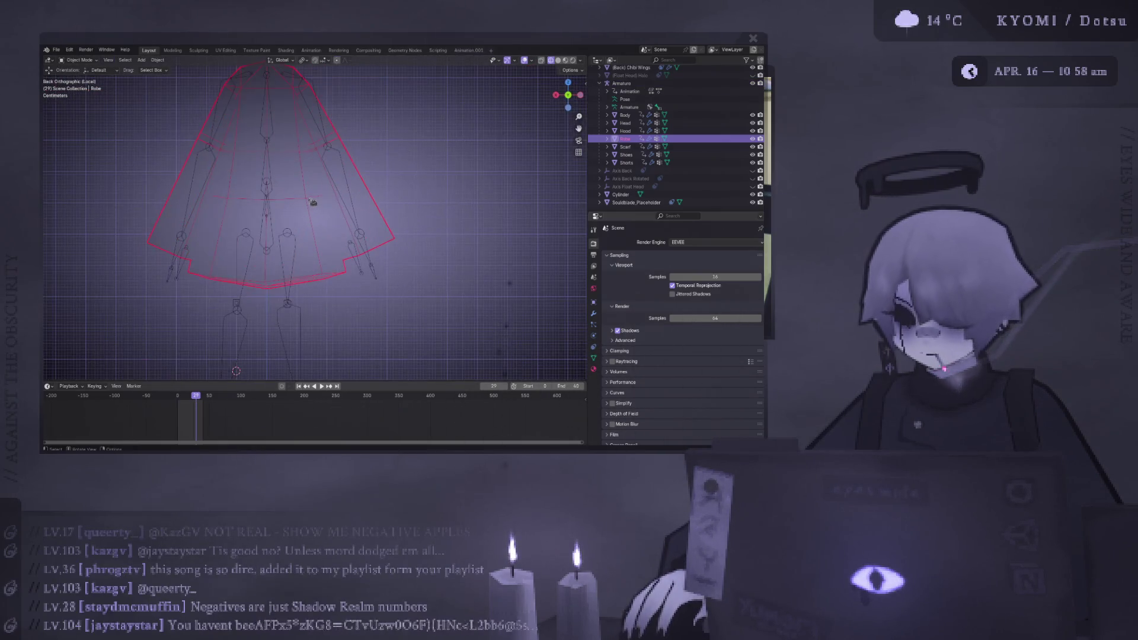
key("Tab")
mouse_move(356, 228)
middle_mouse_down()
mouse_move(385, 237)
mouse_move(353, 245)
mouse_move(328, 225)
mouse_move(293, 245)
mouse_move(317, 236)
middle_mouse_up()
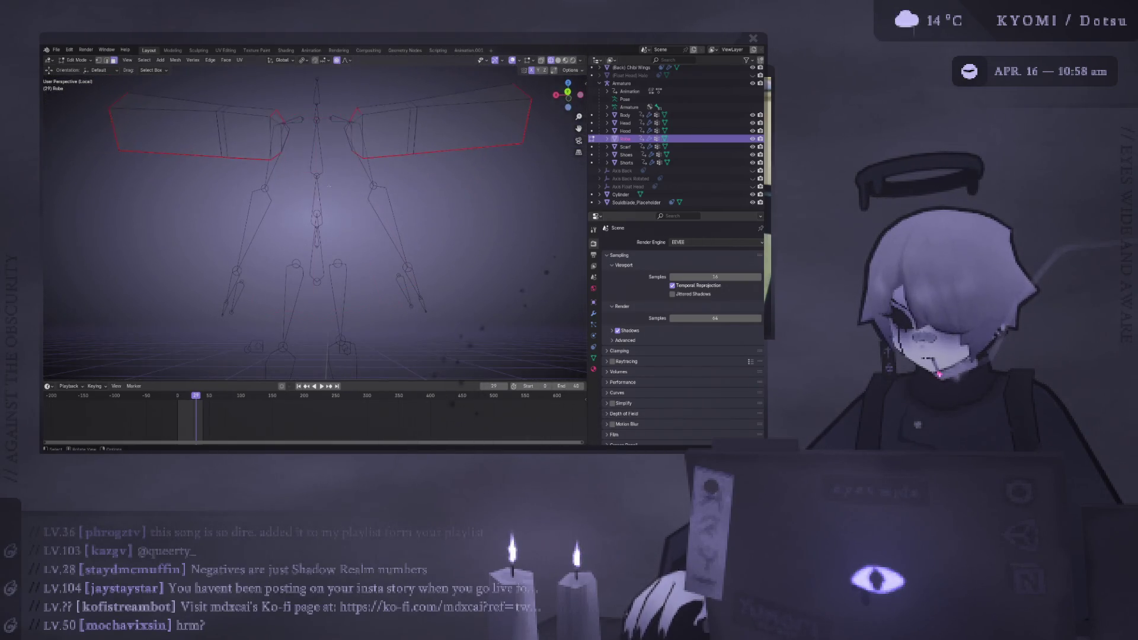
- Put the Armature into Edit Mode, view it from the back, and pan the rig lower
key("Tab")
left_click(361, 160)
key("Tab")
key("ctrl+KP_1")
key("KP_3")
key("ctrl+KP_1")
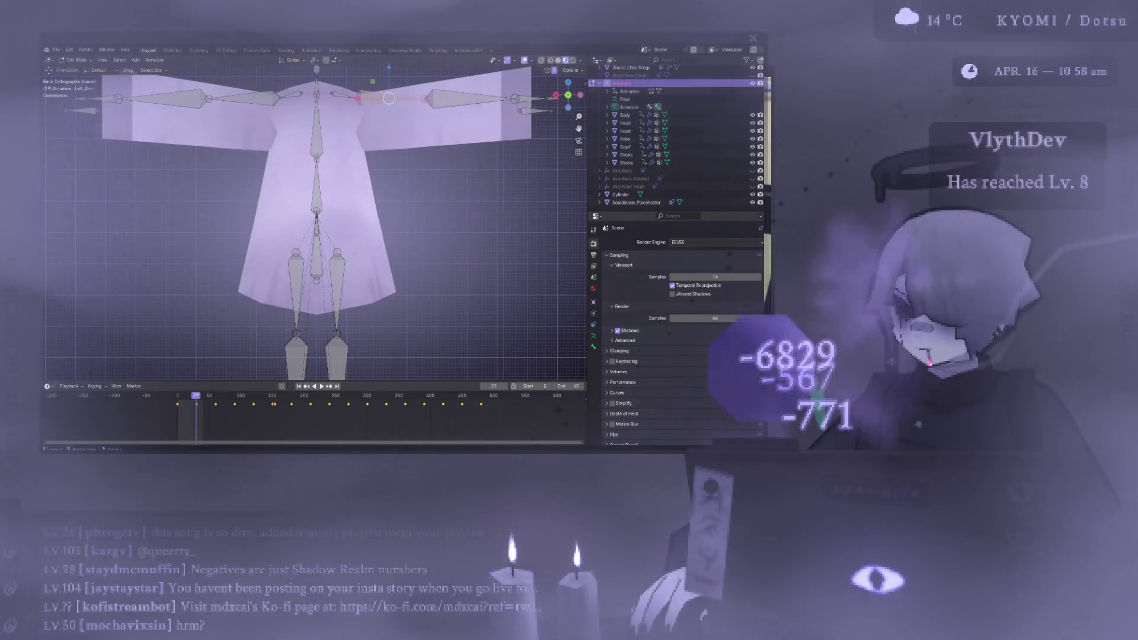
middle_click_drag(382, 196, 379, 229, "shift")
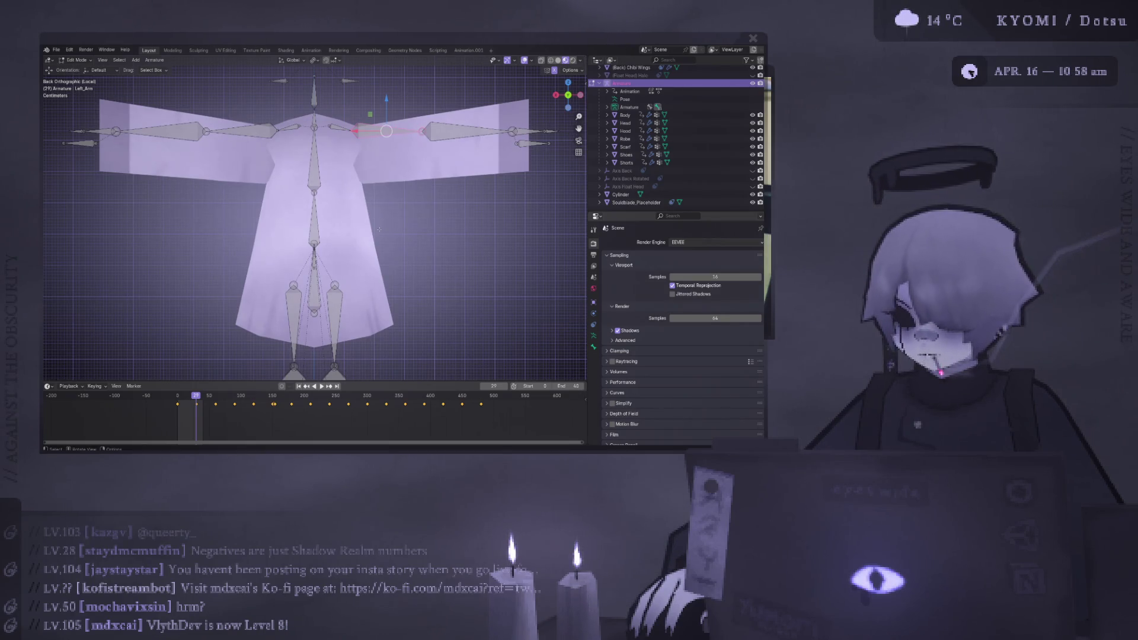
- Leave armature editing for Object Mode and enter Edit Mode on the Robe
left_click(77, 60)
left_click(84, 69)
left_click(343, 214)
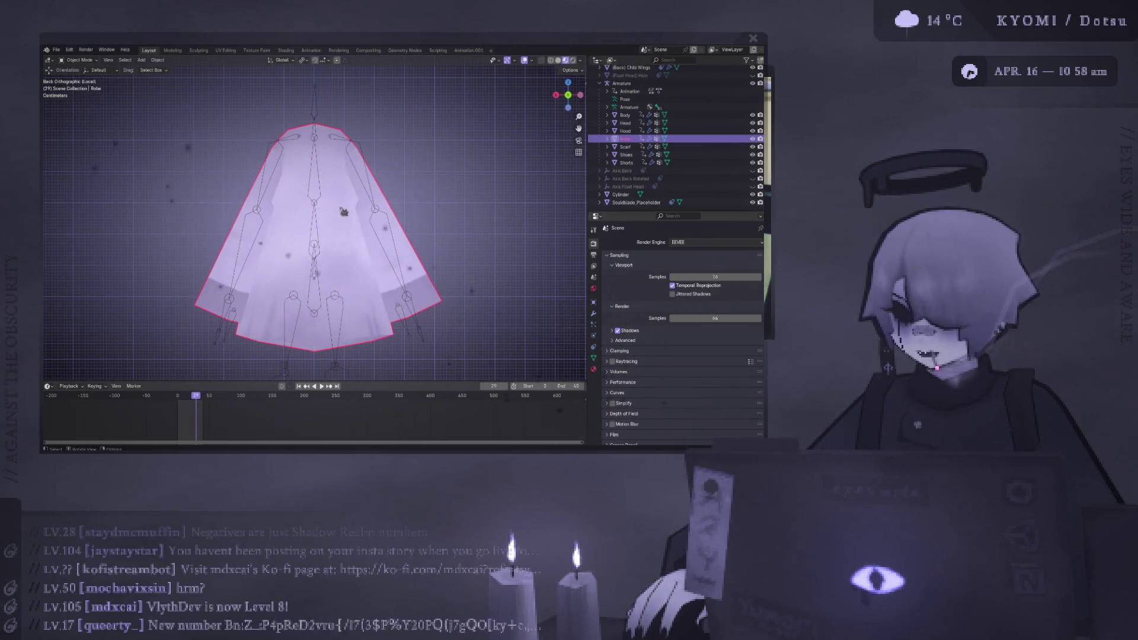
key("Tab")
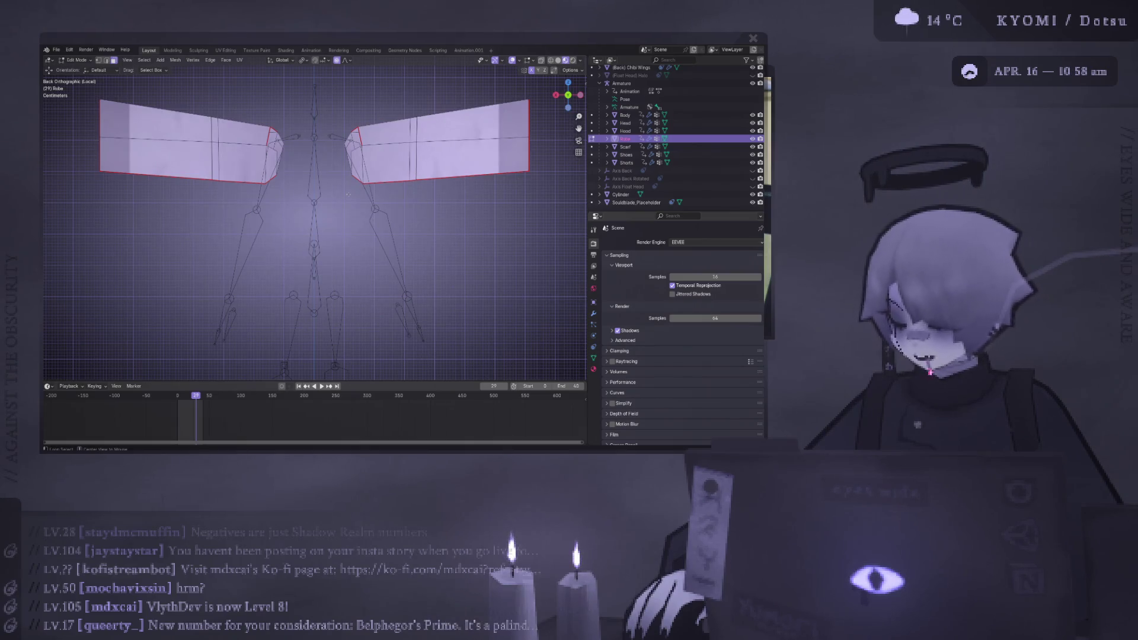
- Inspect the robe sleeves up close in perspective, then return the Robe to Object Mode
scroll(390, 157, "up", 3)
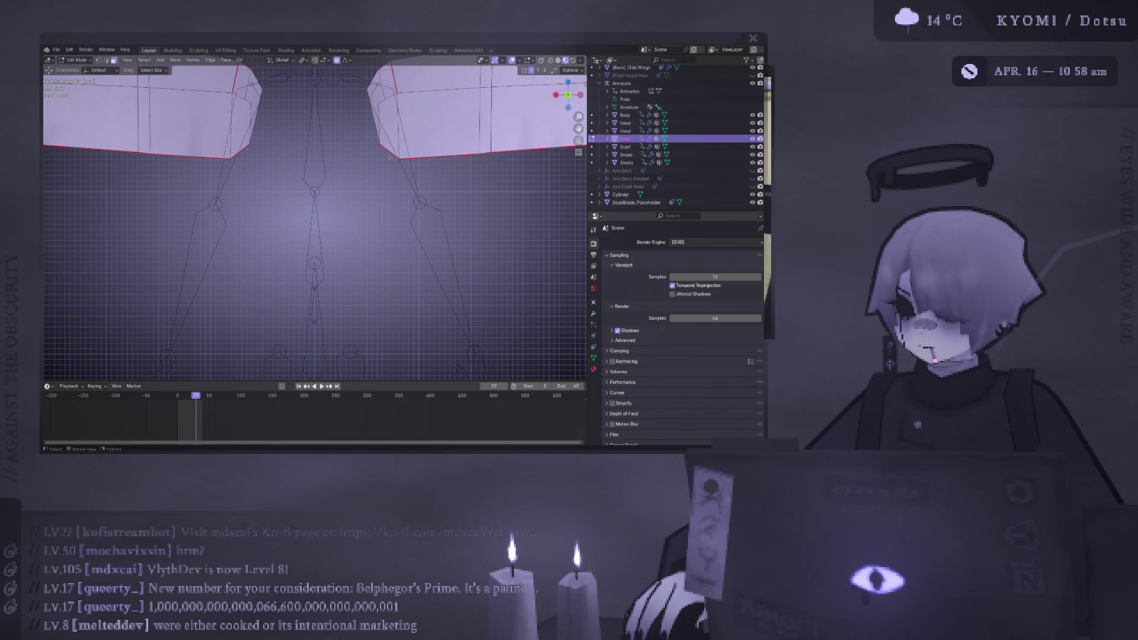
mouse_move(389, 157)
middle_mouse_down()
mouse_move(353, 287)
mouse_move(380, 229)
mouse_move(320, 236)
middle_mouse_up()
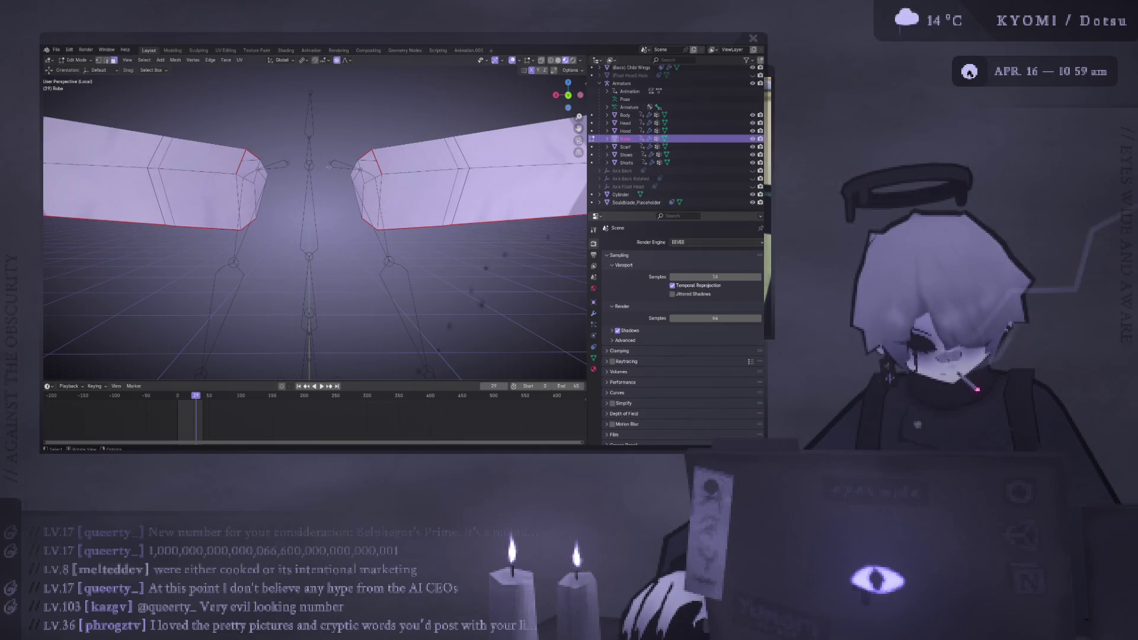
scroll(270, 233, "up", 2)
middle_click_drag(284, 219, 291, 214)
key("Tab")
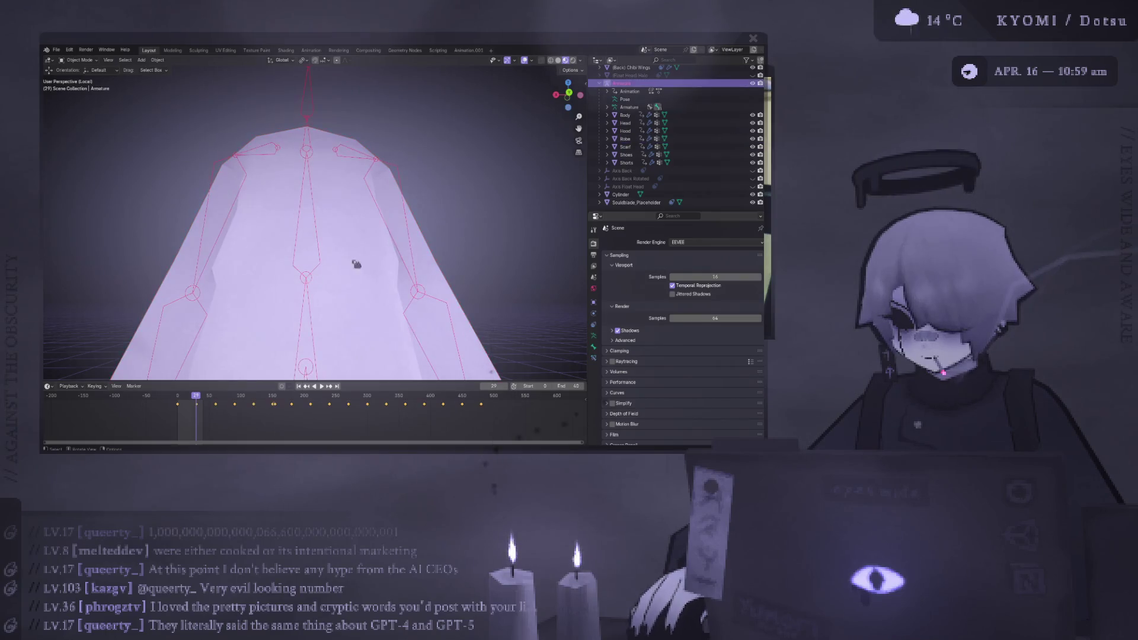
key("Tab")
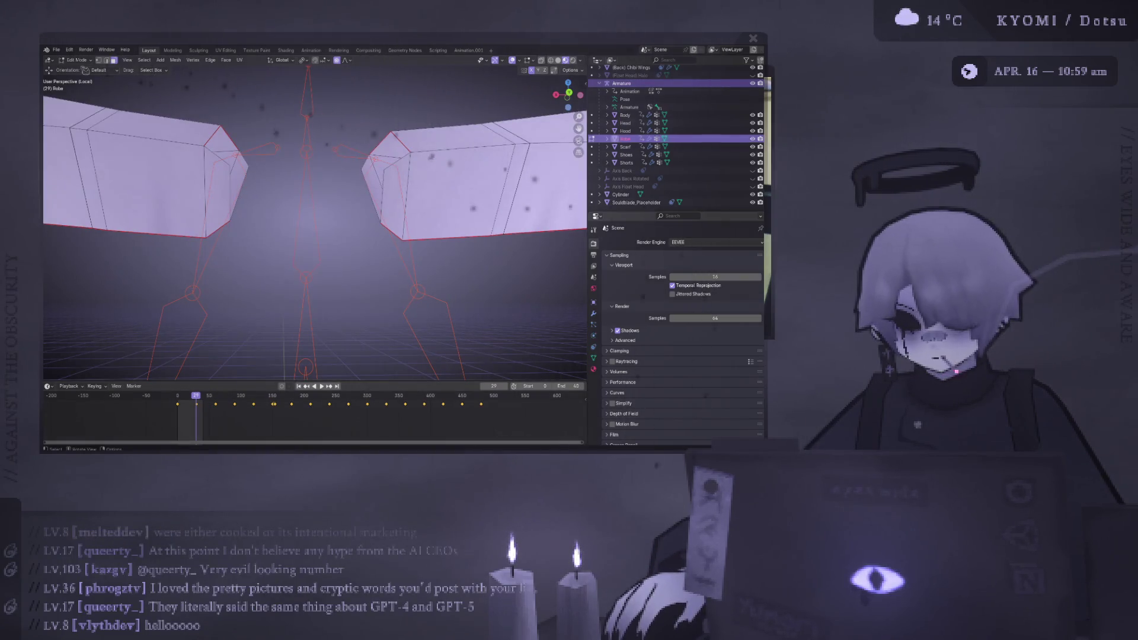
key("Tab")
left_click(80, 59)
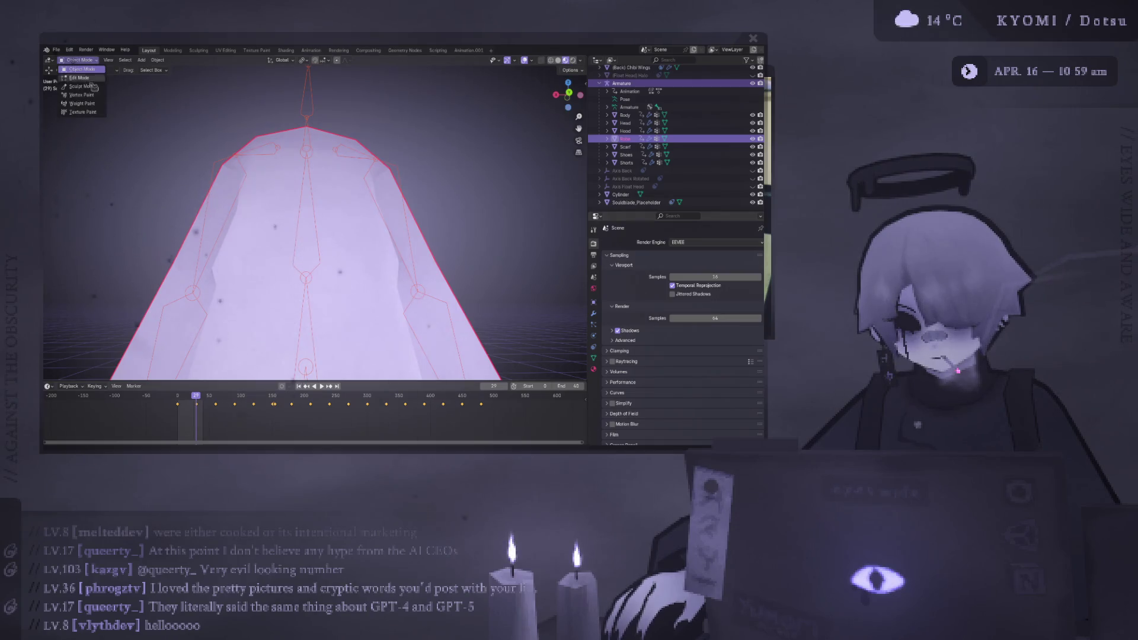
- Put the Robe into Weight Paint mode and compare it against the rest-pose mesh
left_click(77, 99)
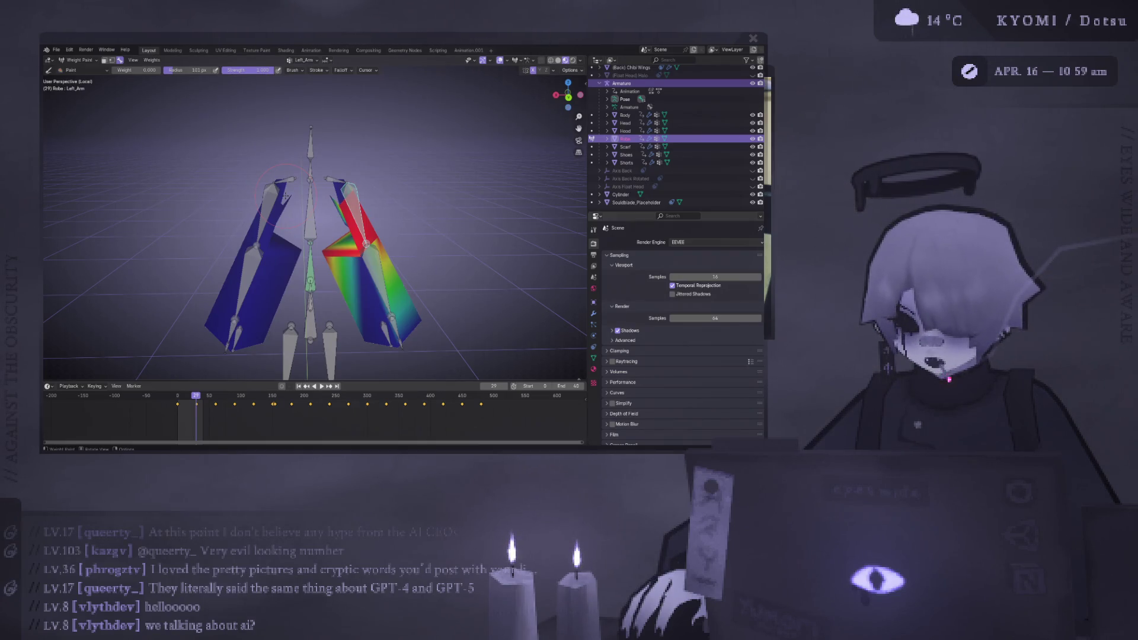
scroll(386, 268, "up", 2)
mouse_move(345, 253)
middle_mouse_down()
mouse_move(456, 255)
mouse_move(346, 196)
middle_mouse_up()
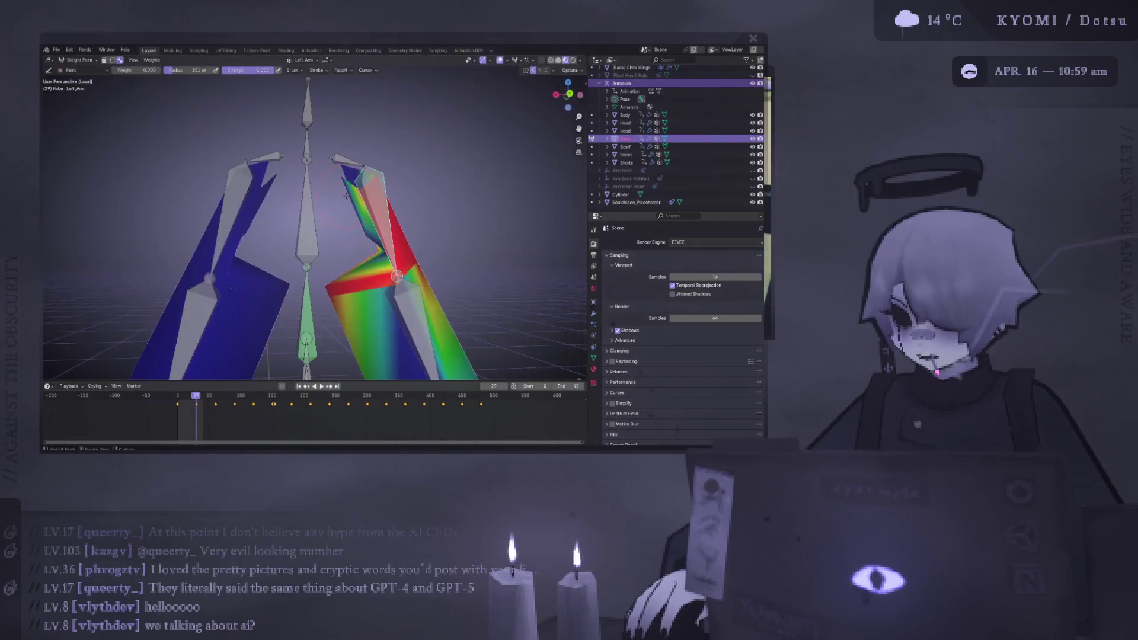
middle_click_drag(371, 256, 291, 274)
key("Tab")
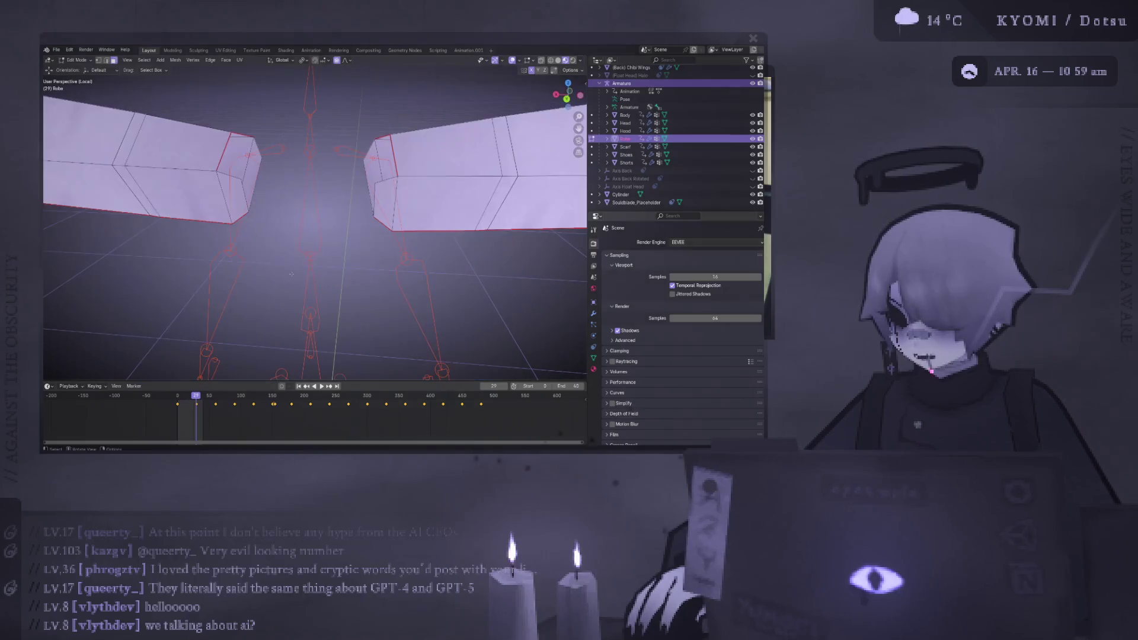
key("Tab")
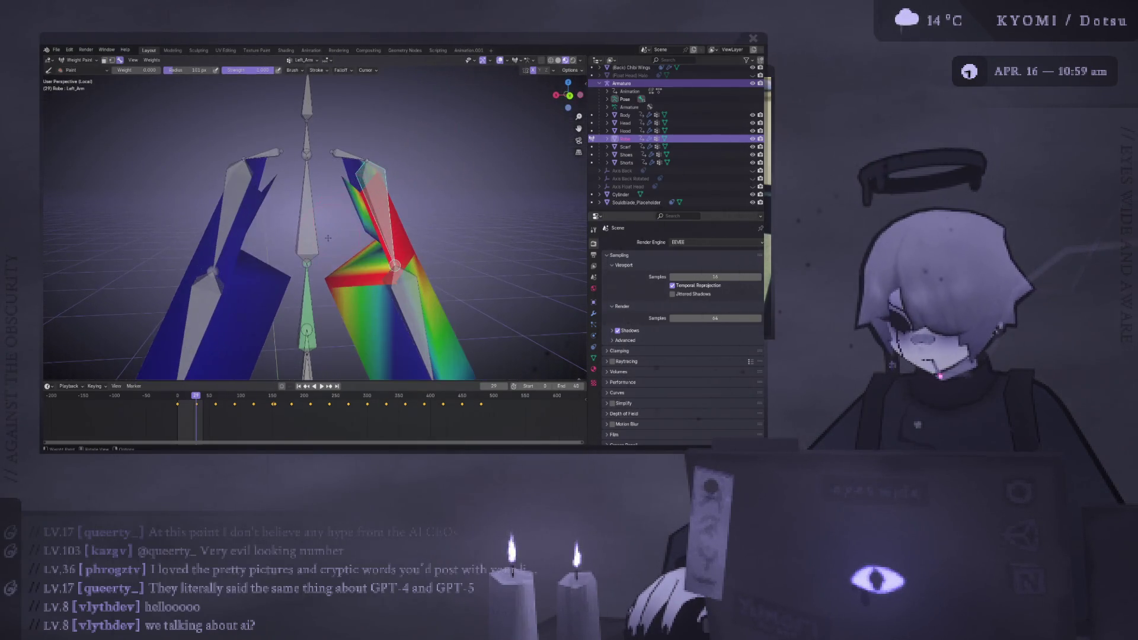
key("Tab")
left_click(74, 60)
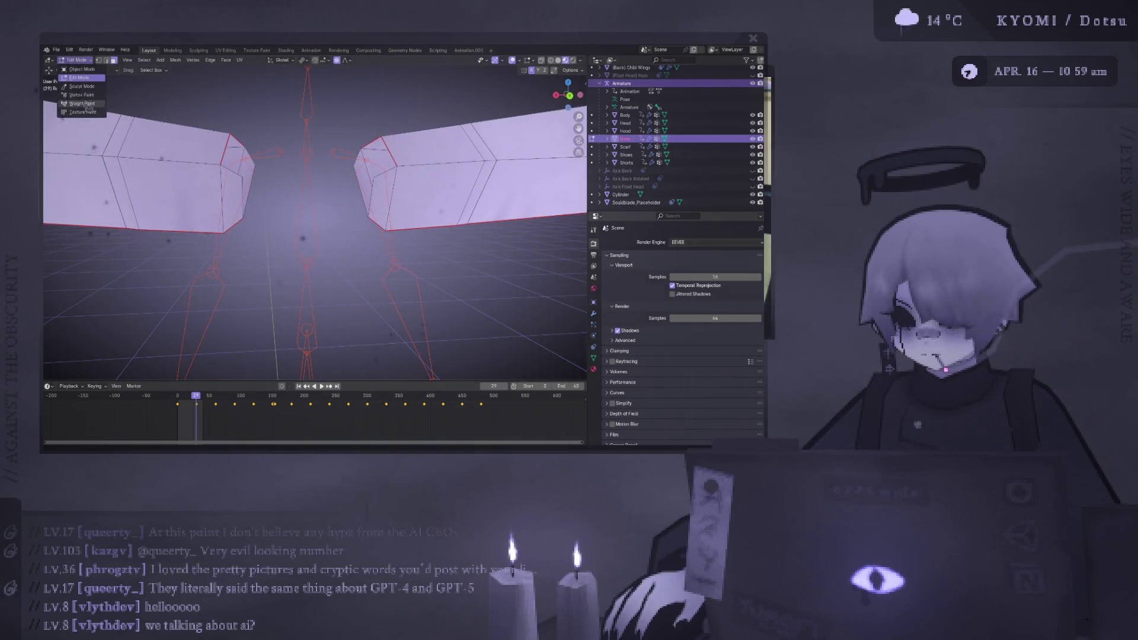
left_click(75, 103)
mouse_move(308, 218)
middle_mouse_down()
mouse_move(342, 220)
mouse_move(278, 260)
mouse_move(355, 231)
middle_mouse_up()
- Check the Left_Arm and Chest bone weights on the robe from several angles
left_click(342, 220, "ctrl")
scroll(339, 225, "up", 3)
left_click(339, 225, "ctrl")
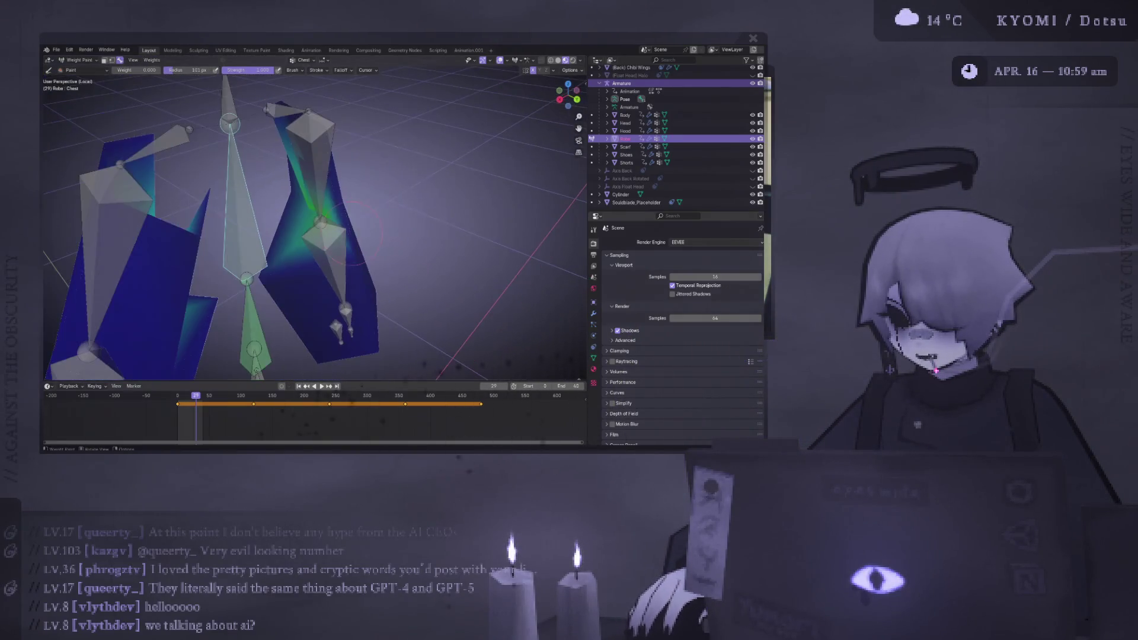
middle_click_drag(352, 161, 315, 255)
middle_click_drag(313, 207, 313, 198)
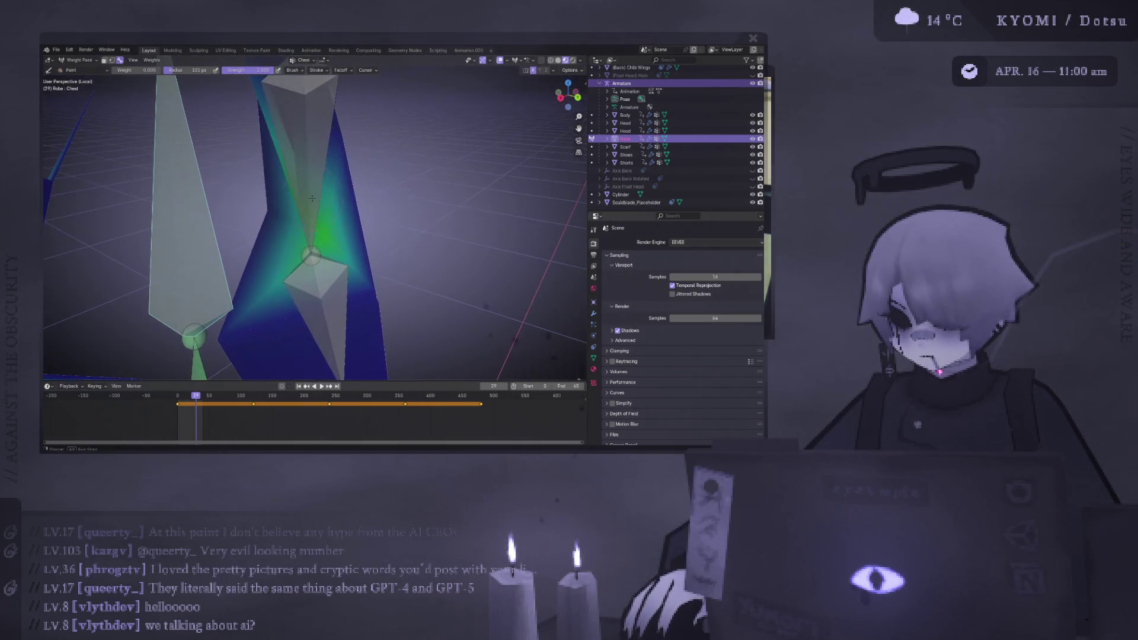
middle_click_drag(317, 238, 261, 242)
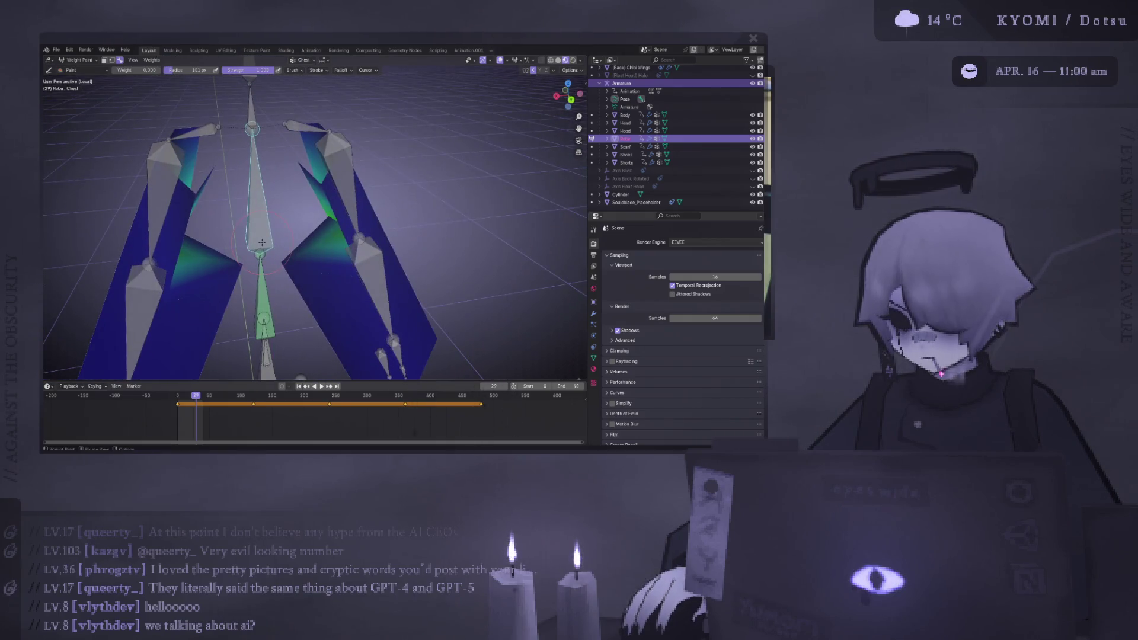
left_click(346, 187, "ctrl")
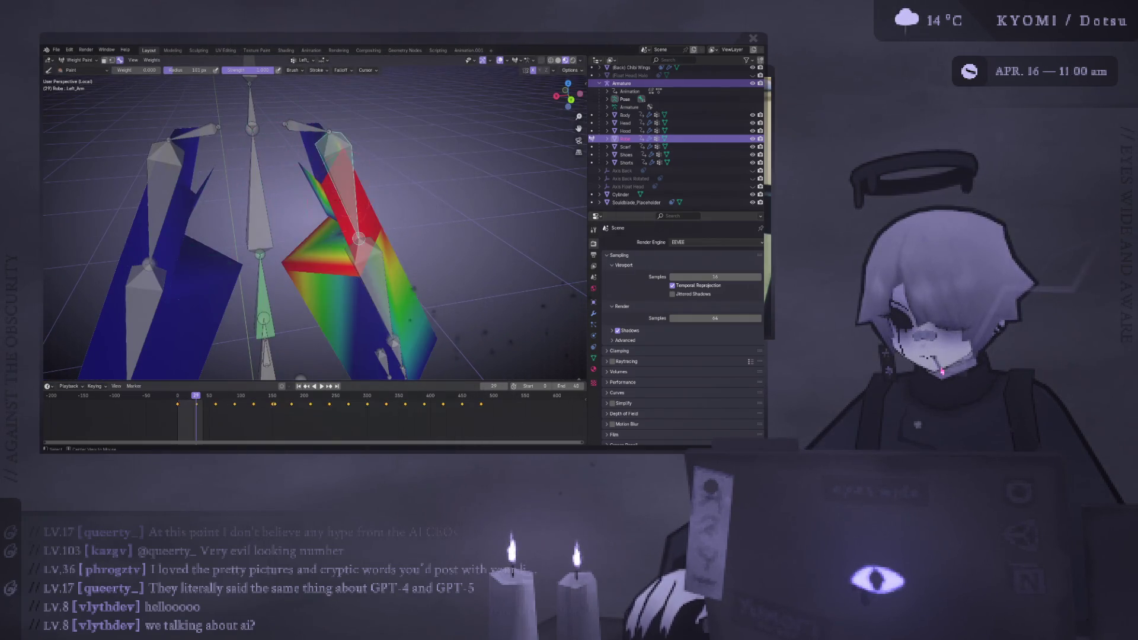
middle_click_drag(345, 186, 260, 237)
left_click(258, 240, "ctrl")
middle_click_drag(302, 285, 309, 270)
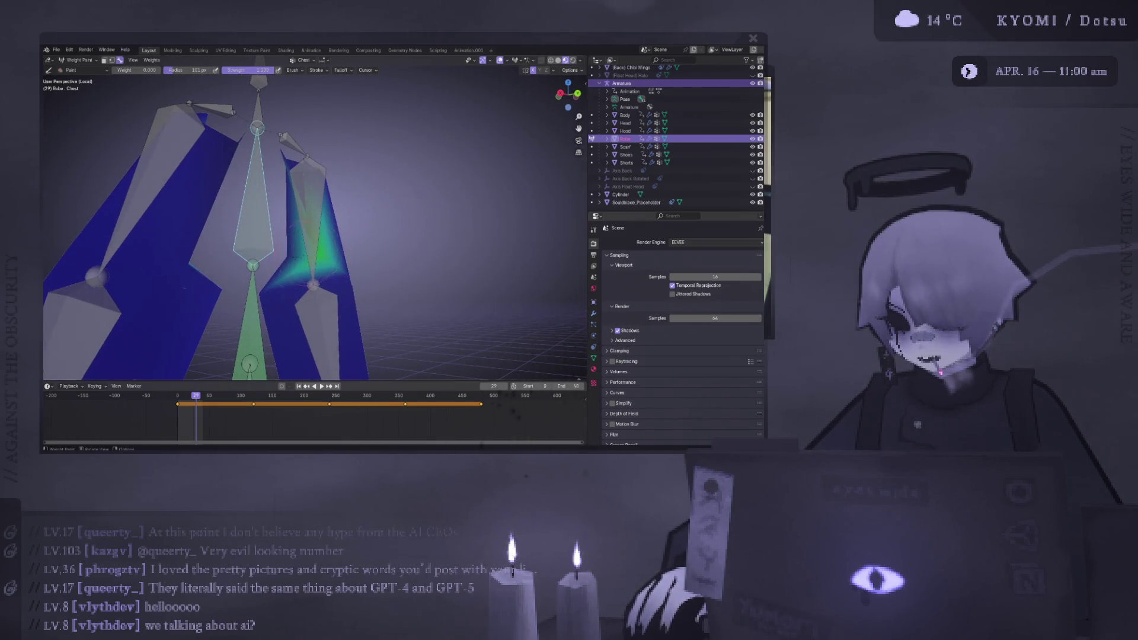
- Paint the stray green Chest weight to zero, then display the Spine group's weights
middle_click_drag(130, 95, 242, 256)
mouse_move(242, 257)
left_mouse_down()
mouse_move(231, 224)
mouse_move(240, 261)
left_mouse_up()
mouse_move(228, 200)
middle_mouse_down()
mouse_move(304, 245)
mouse_move(179, 247)
mouse_move(274, 159)
mouse_move(319, 187)
mouse_move(323, 243)
mouse_move(268, 296)
middle_mouse_up()
left_click(267, 298, "ctrl")
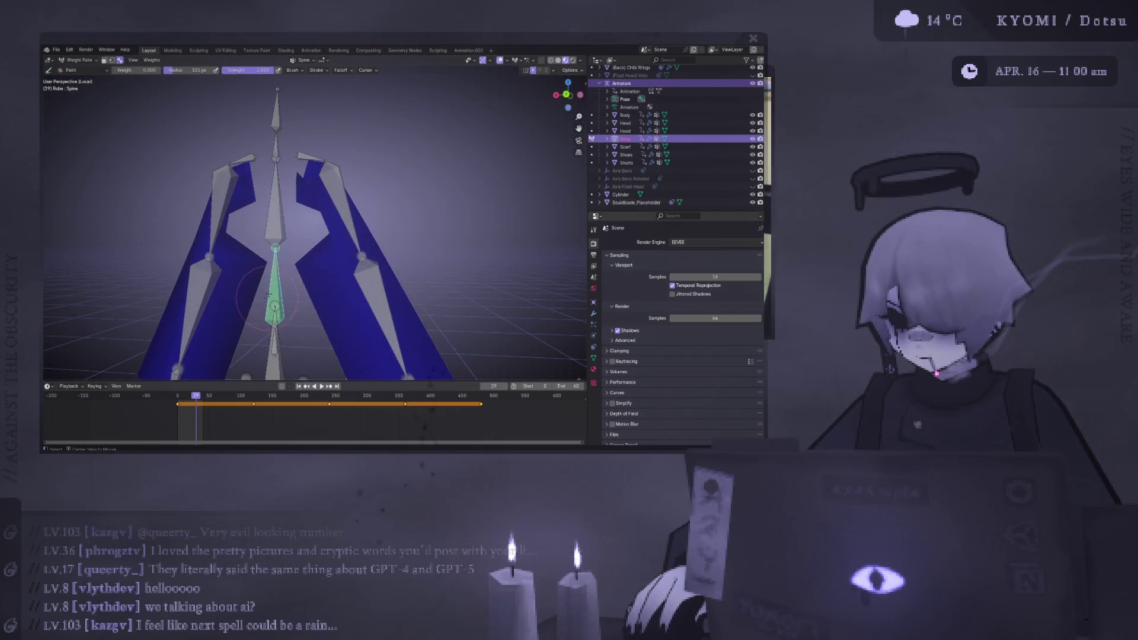